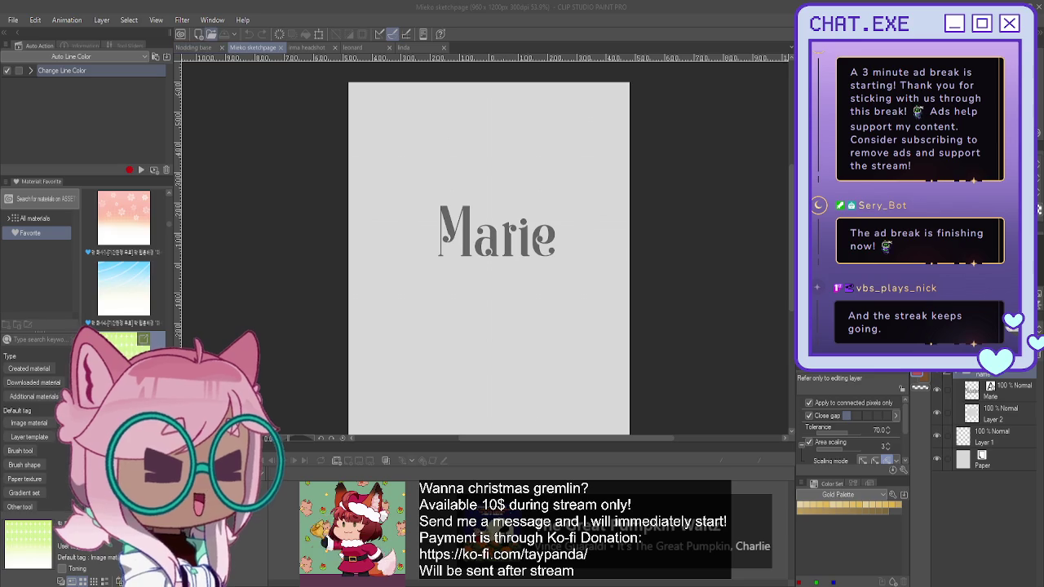
Save the current sketch page and bring the Kuma sketch page's four chibi sketches into view.
click(211, 36)
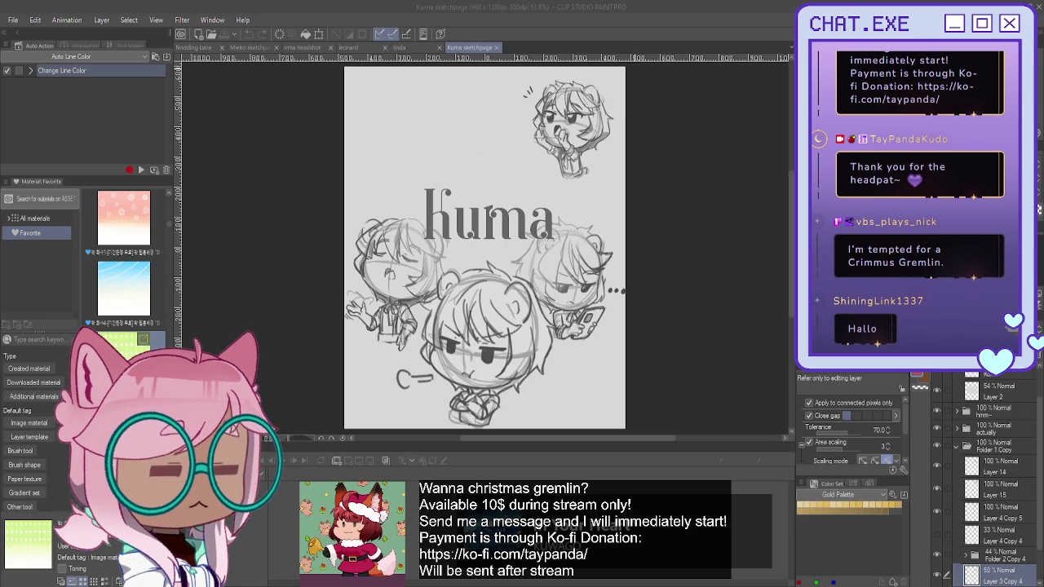
drag(463, 215, 487, 252)
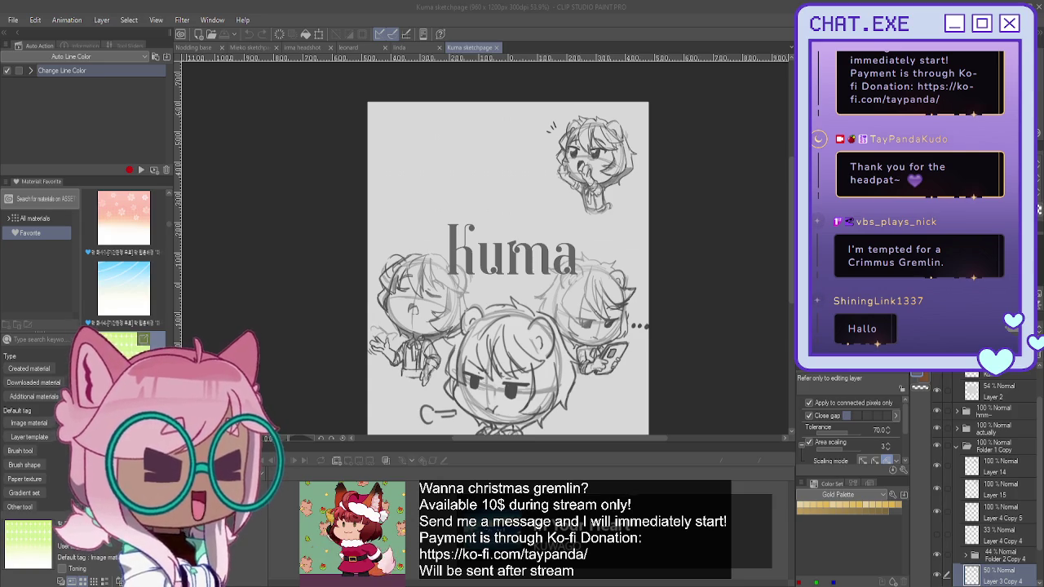
Zoom in twice on the chibi sketches and drag a trial radial gradient over the page.
key(ctrl+plus)
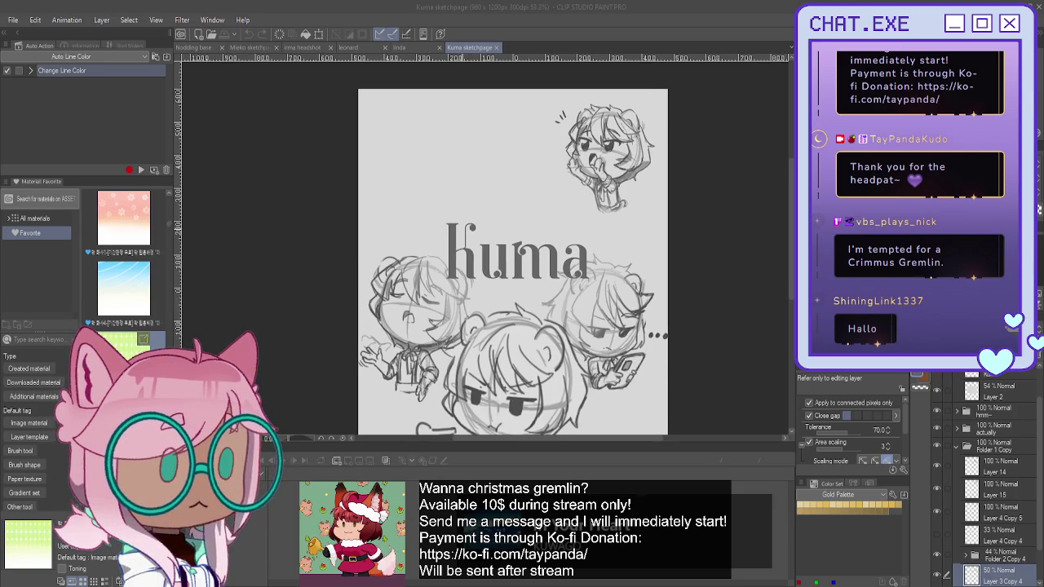
key(ctrl+plus)
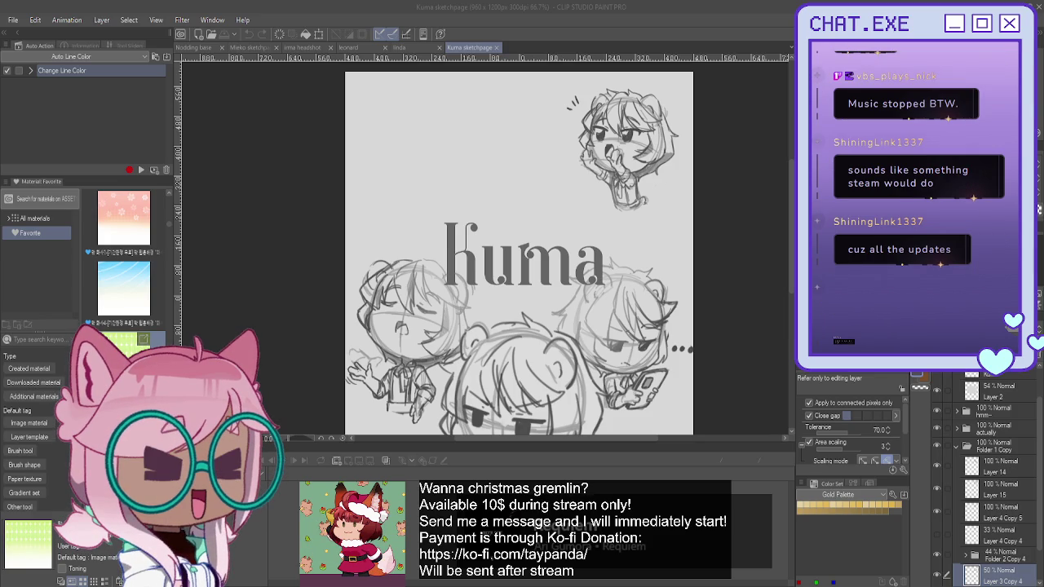
drag(522, 244, 519, 157)
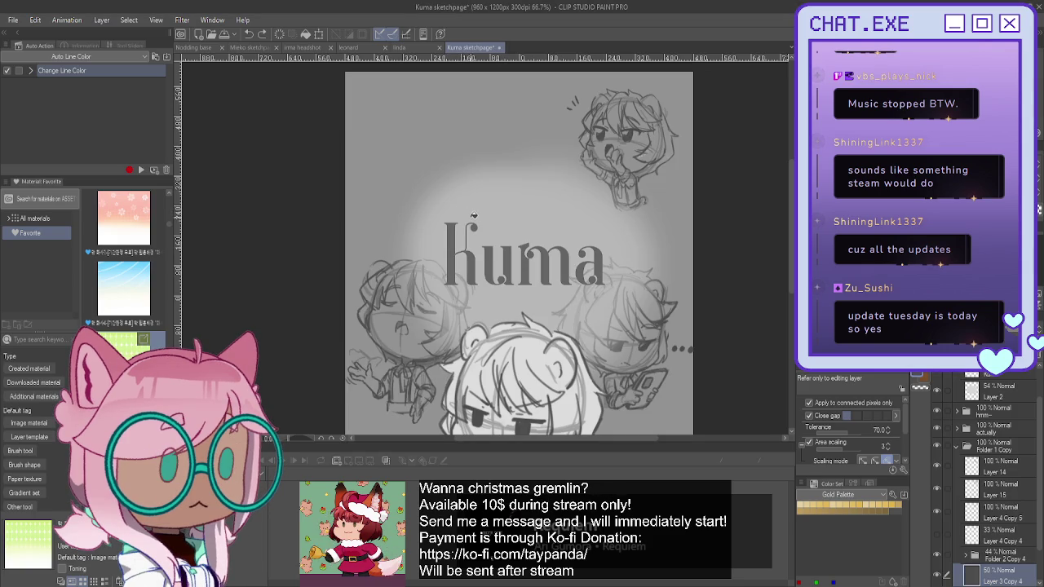
Undo the radial gradient, collapse Folder 1 Copy, and start transforming the top-right chibi sketch.
key(ctrl+z)
scroll(940, 547, down, 2)
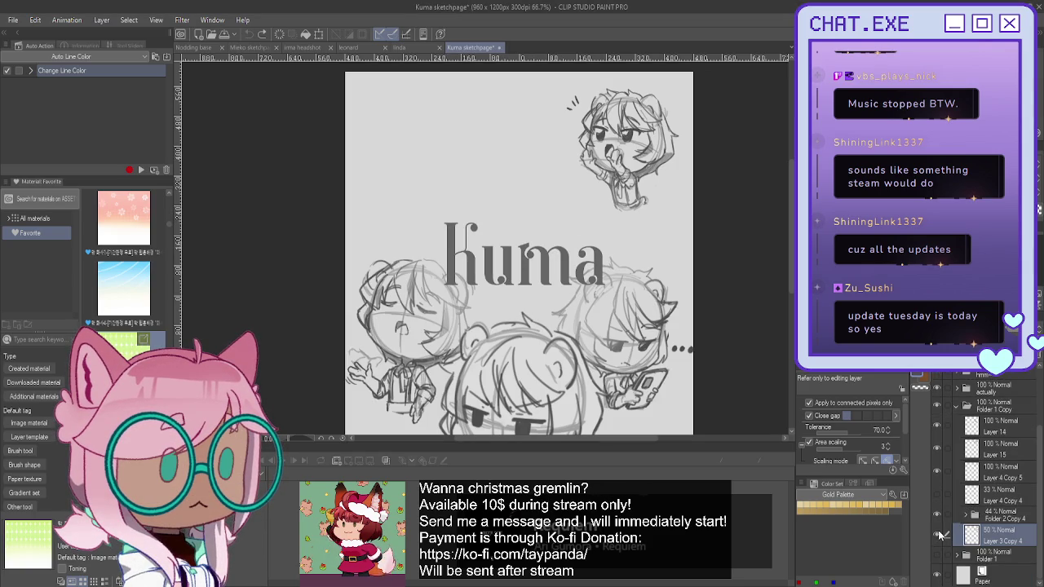
click(956, 405)
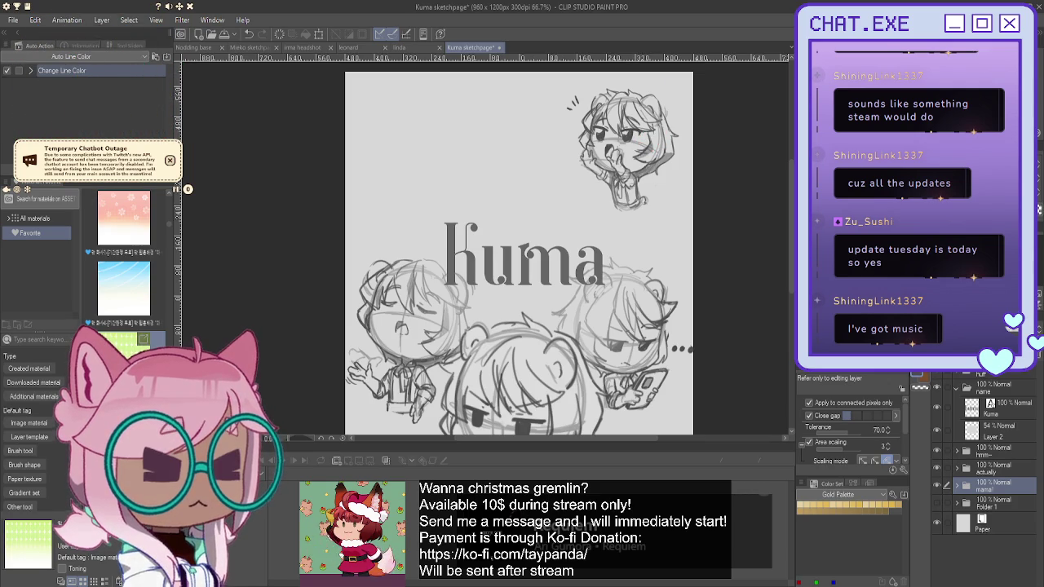
key(k)
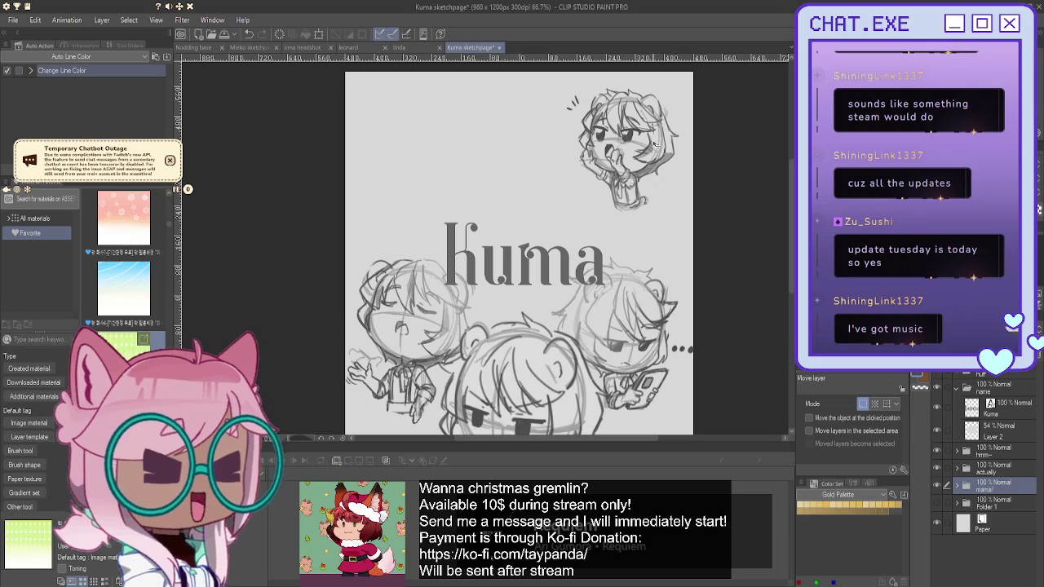
key(ctrl+t)
Enlarge the top-right chibi, move it upper-left above the 'kuma' title, and apply the transform.
drag(566, 150, 456, 139)
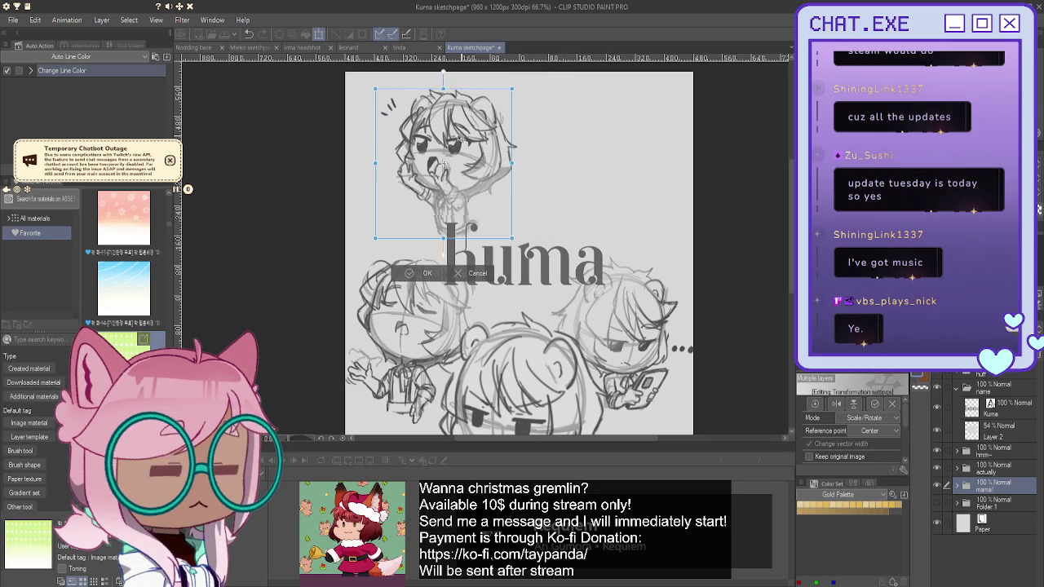
drag(437, 88, 438, 78)
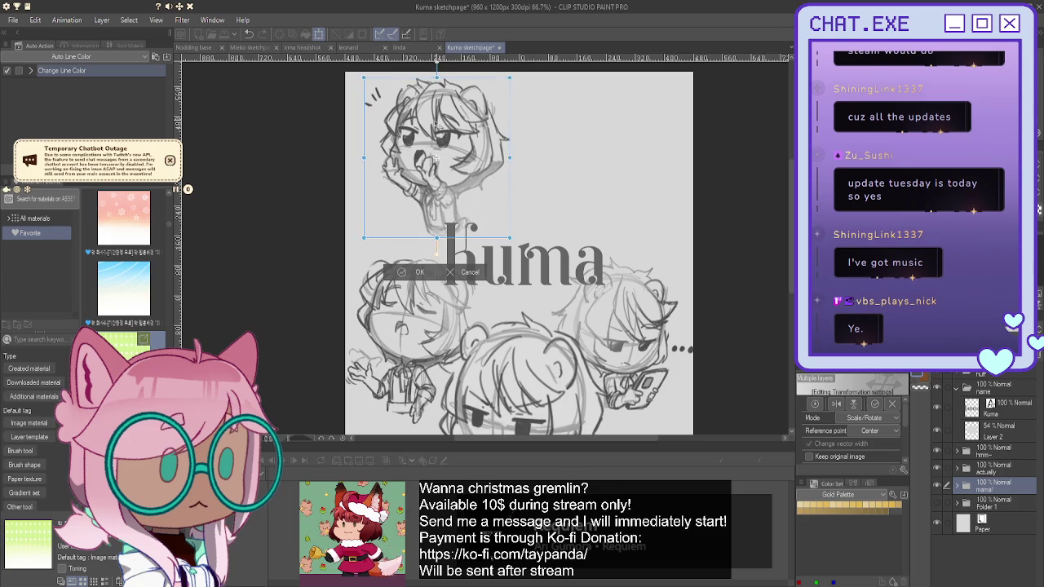
drag(441, 124, 437, 128)
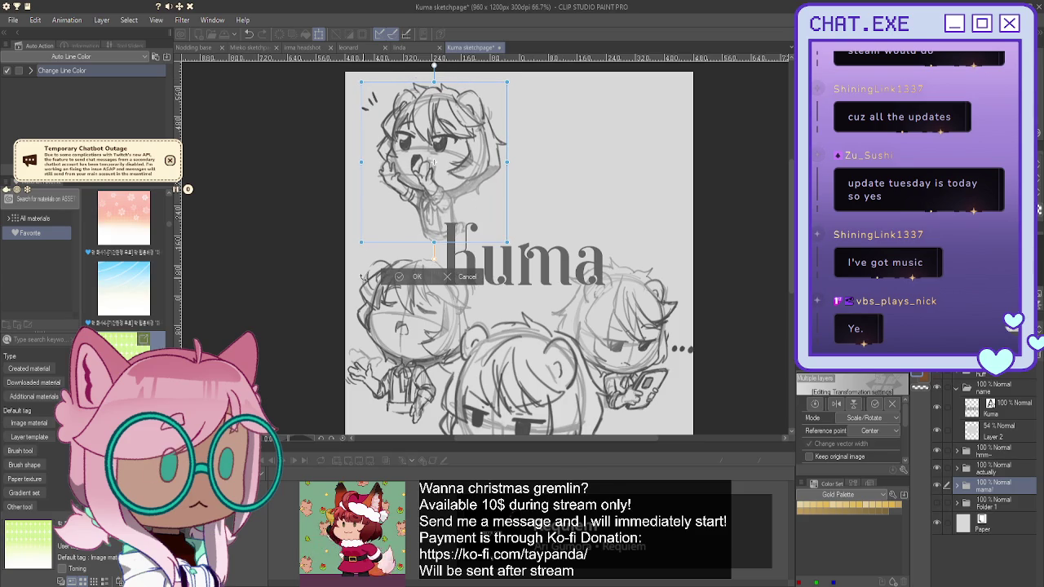
click(398, 277)
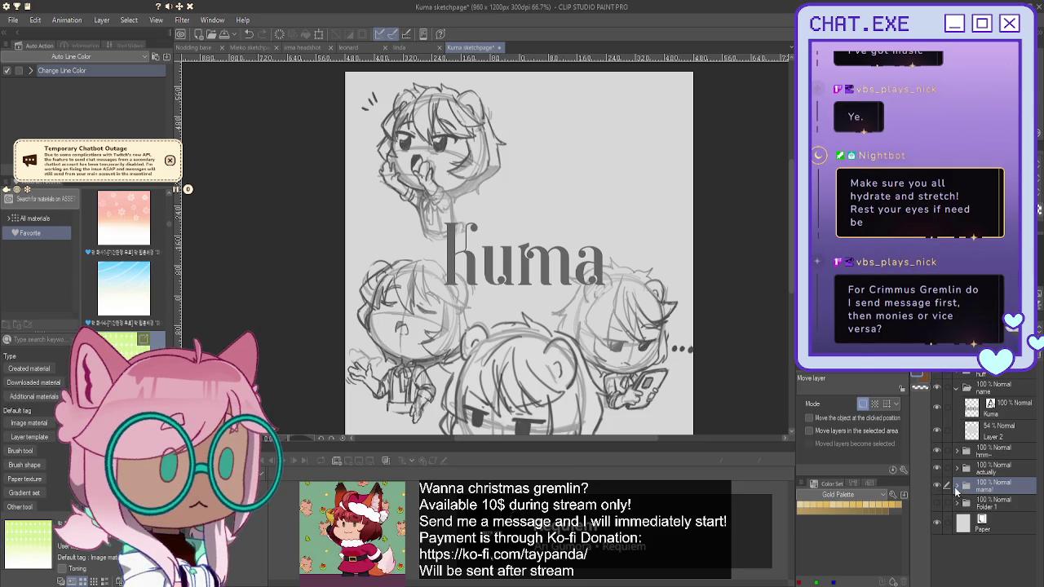
Hand-letter 'MAMA!!' beside the upper chibi's head on a new layer in the mama! folder.
click(956, 486)
key(ctrl+shift+n)
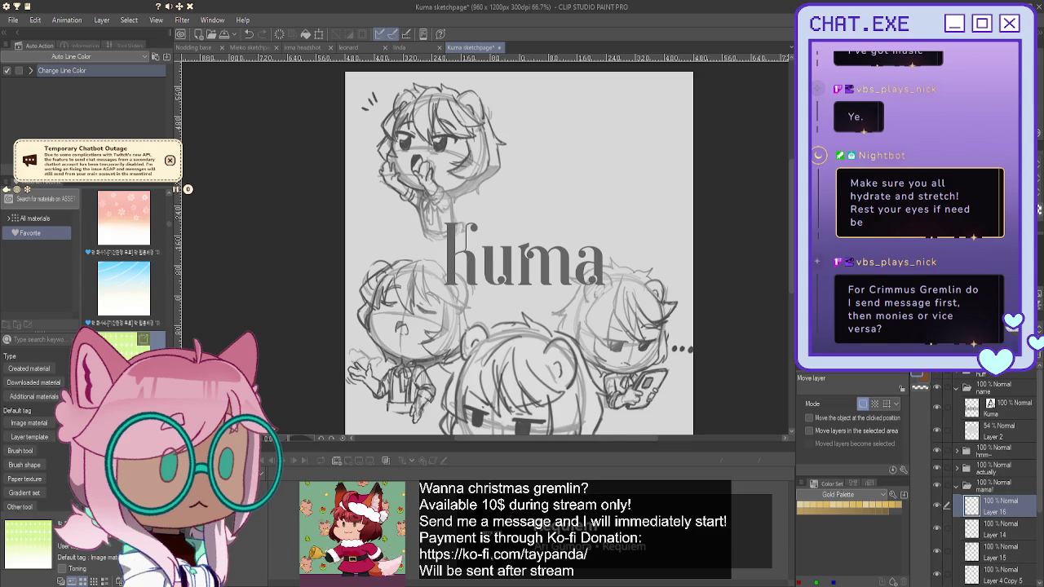
key(p)
key(p)
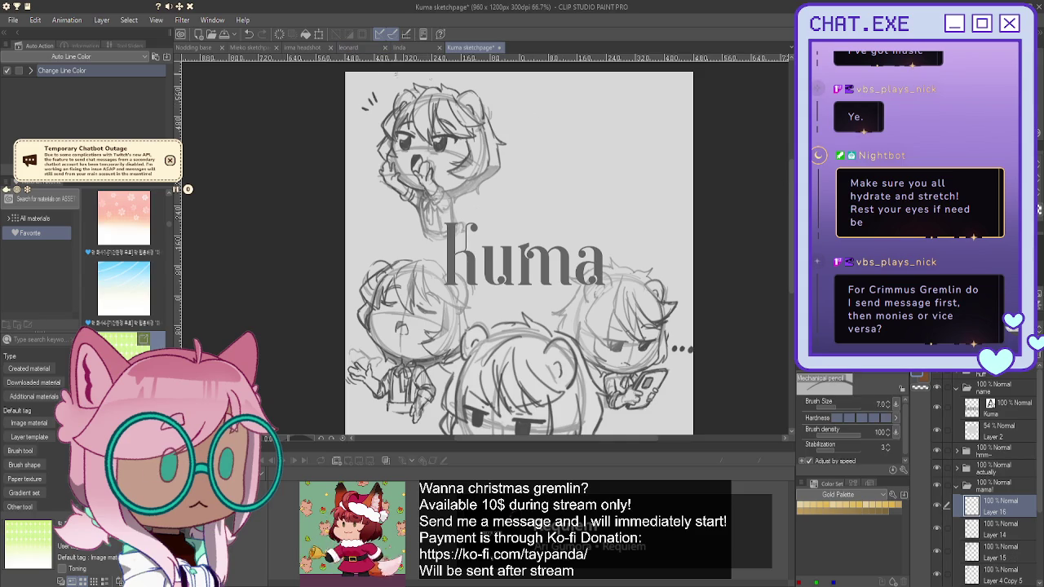
scroll(488, 90, up, 3)
mouse_move(486, 92)
mouse_down()
mouse_move(503, 82)
mouse_move(510, 96)
mouse_move(533, 96)
mouse_move(504, 121)
mouse_up()
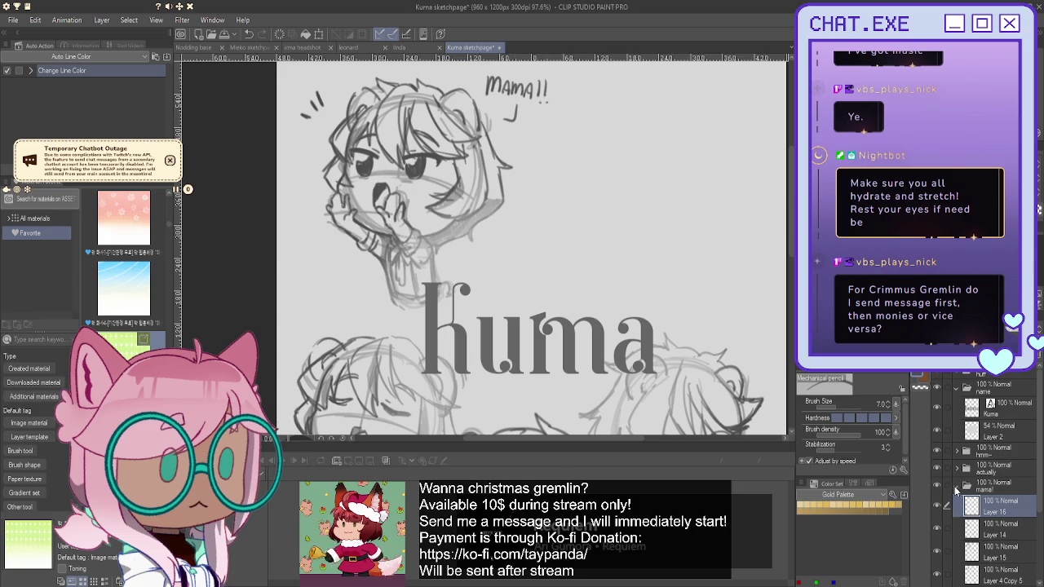
click(956, 487)
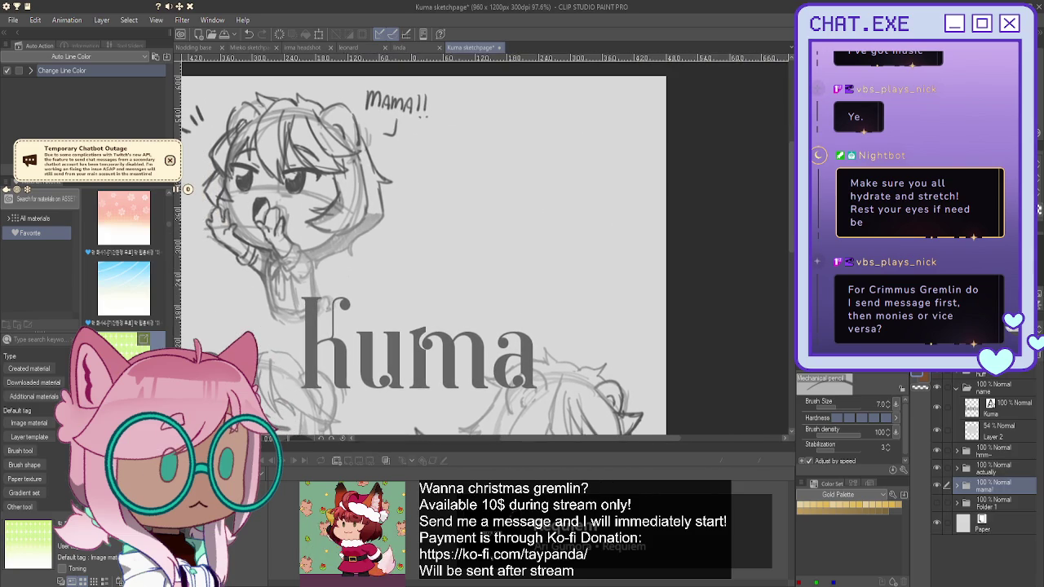
Duplicate Folder 1 and make the circle sketch layer visible on the whole page.
click(992, 507)
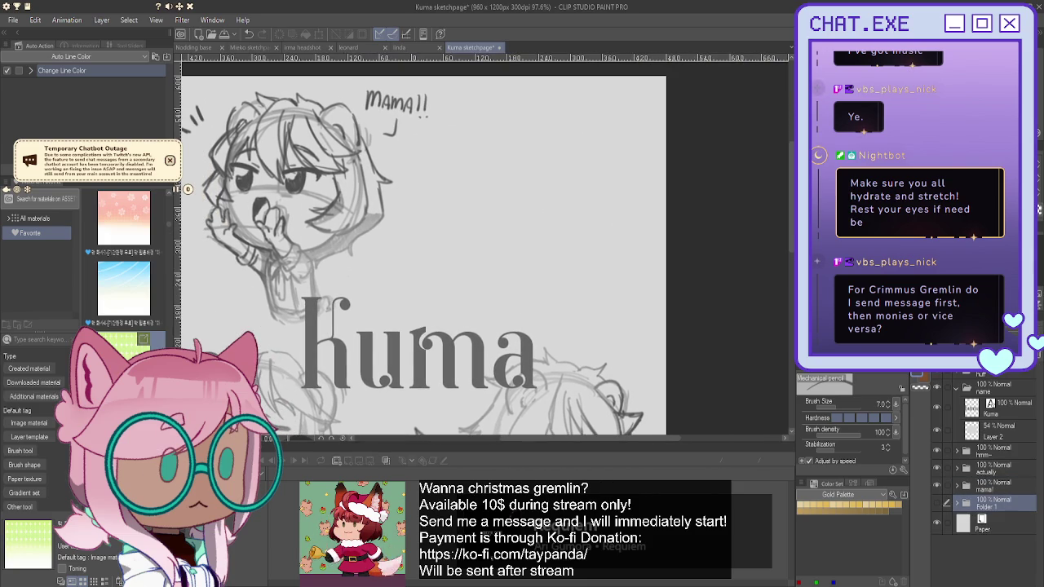
key(ctrl+c)
key(ctrl+v)
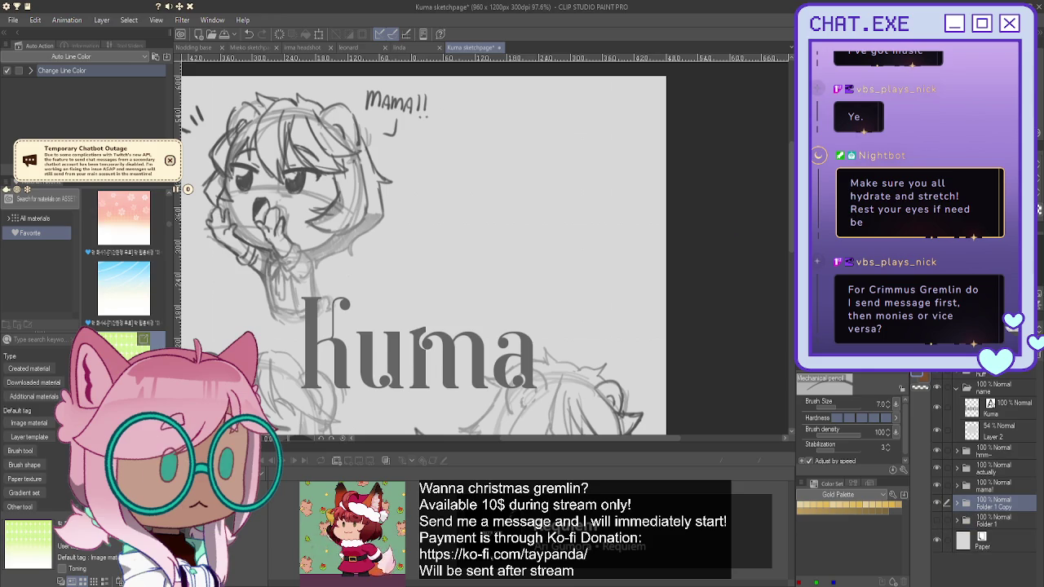
click(936, 505)
scroll(592, 313, down, 2)
drag(592, 313, 662, 280)
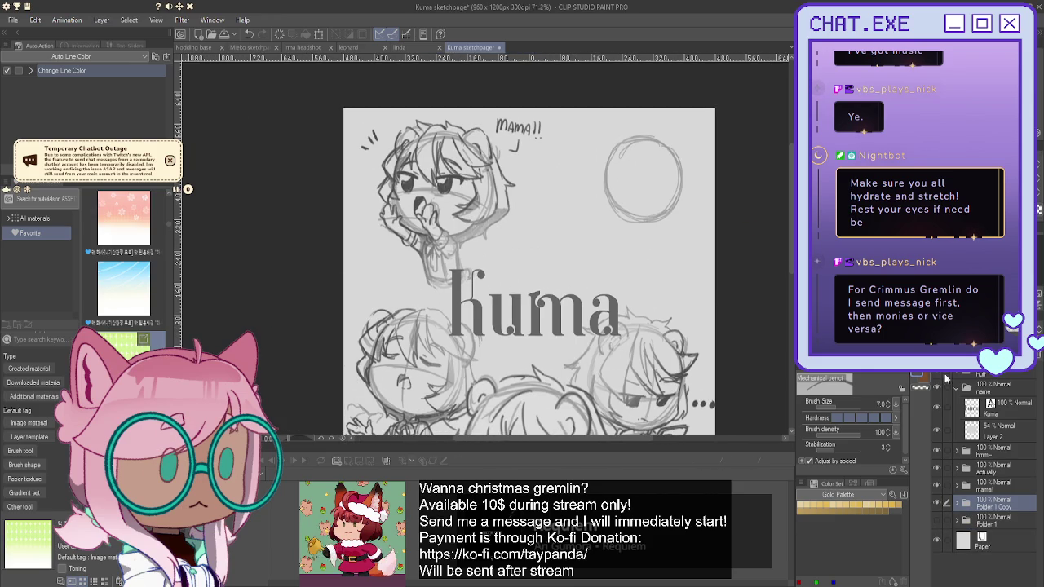
Expand Folder 1 Copy and Folder 2 Copy 5, then show the 'Christmas gremlin with a bell base' canvas.
click(955, 503)
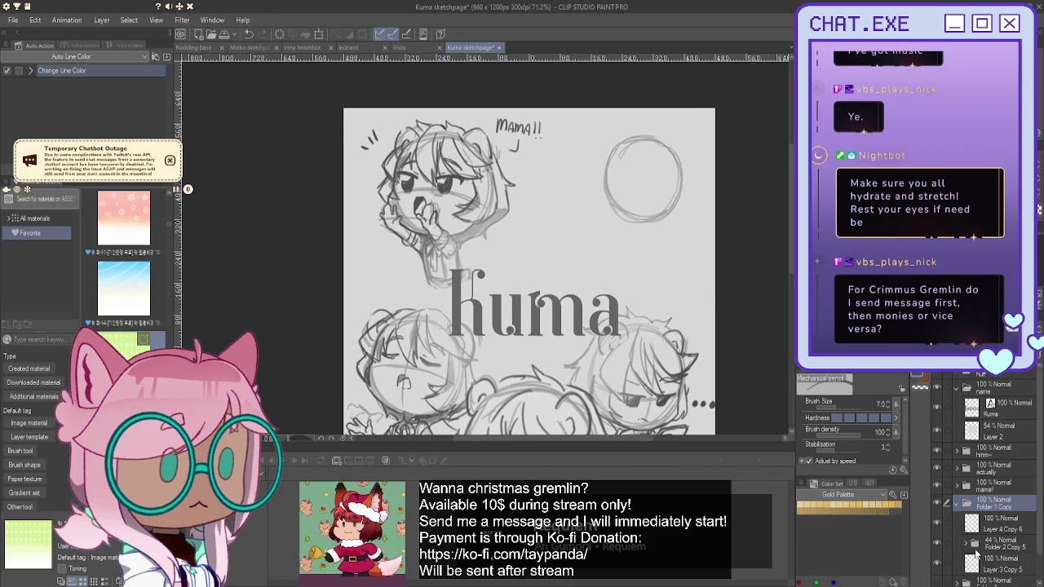
click(965, 543)
click(999, 564)
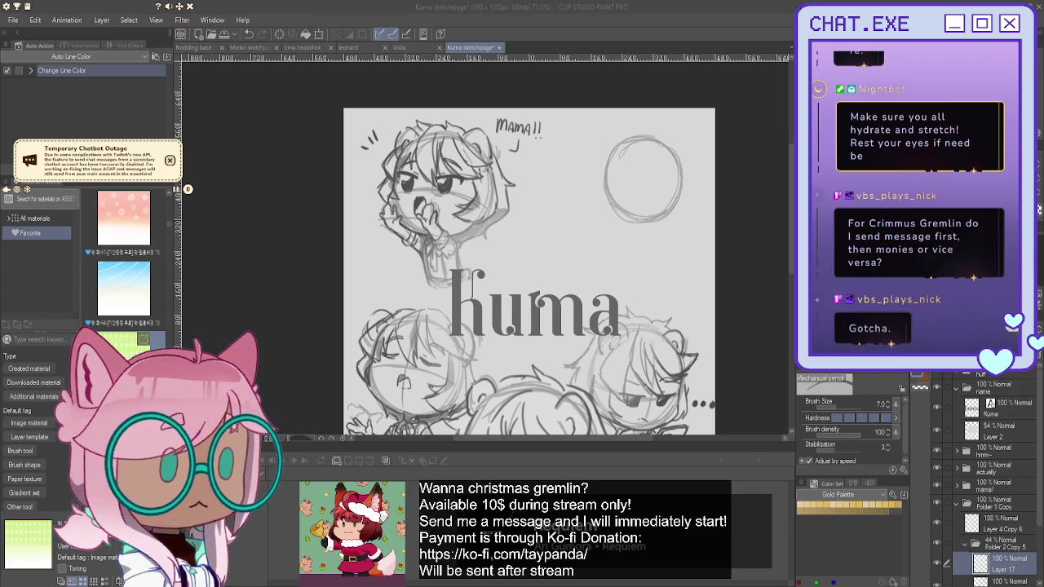
click(212, 35)
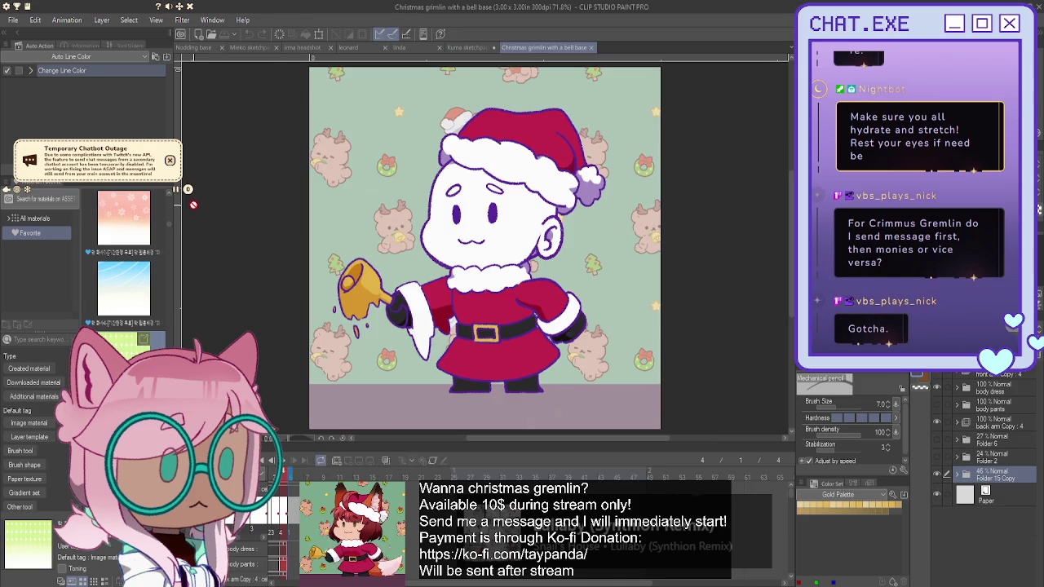
Return to the 'Kuma sketchpage' document with its chibis, 'MAMA!!' lettering and circle sketch.
click(464, 48)
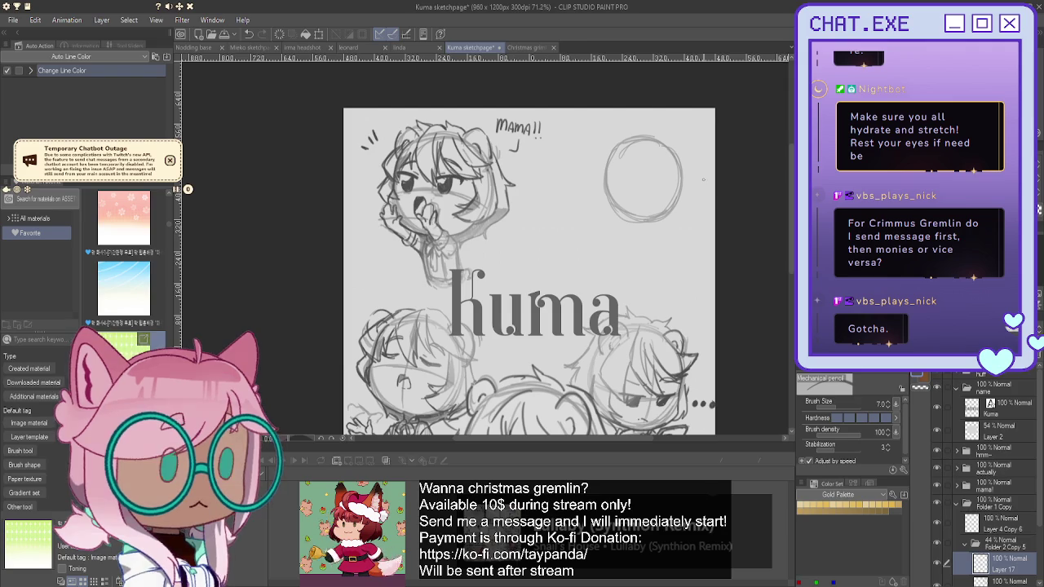
Draw a horizontal guide line across the sketched circle, redrawing and darkening it.
scroll(649, 168, up, 3)
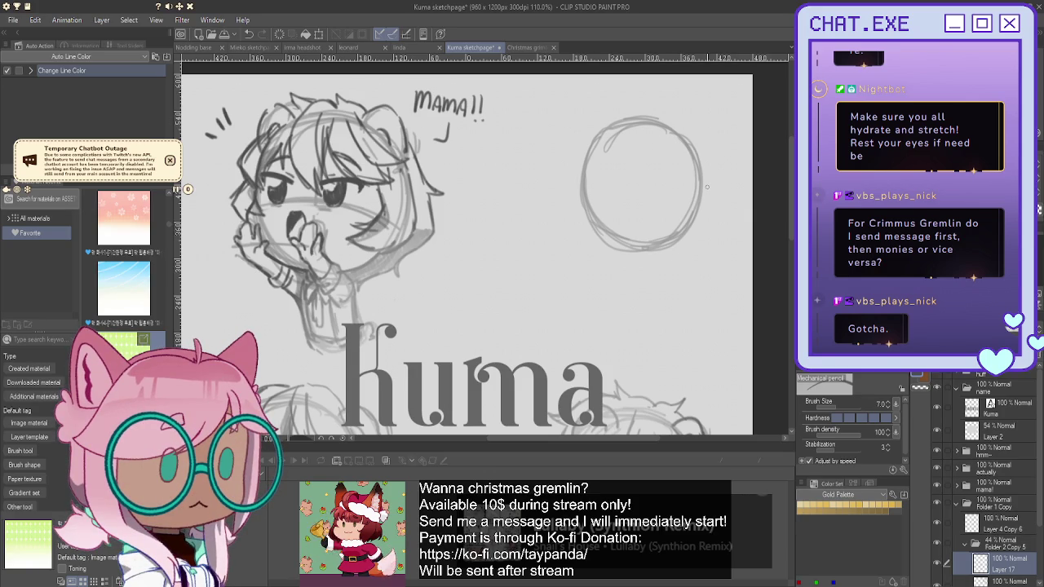
mouse_move(653, 184)
mouse_down()
mouse_move(586, 190)
mouse_move(700, 204)
mouse_up()
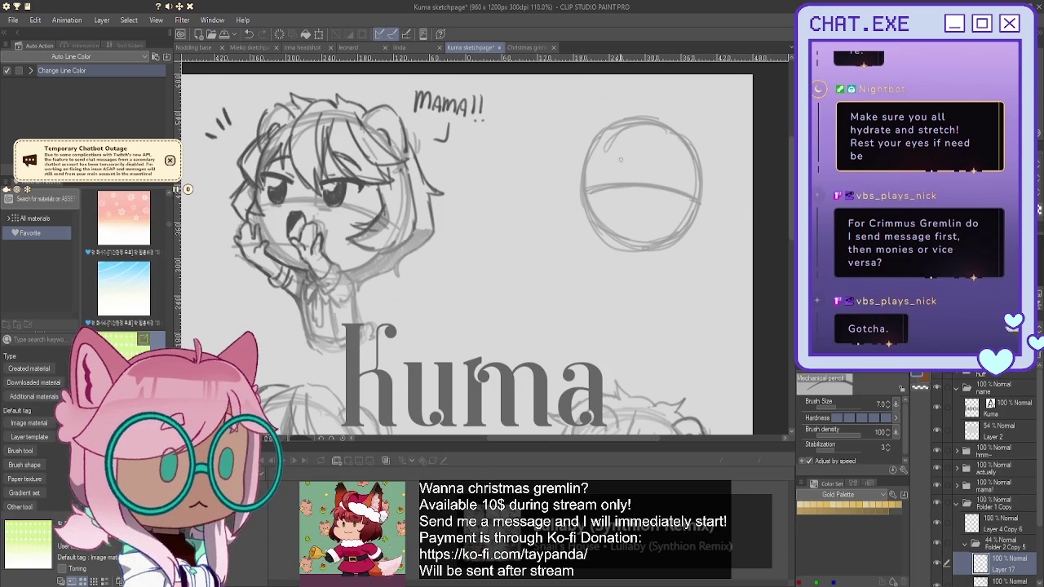
key(ctrl+z)
key(ctrl+z)
key(ctrl+z)
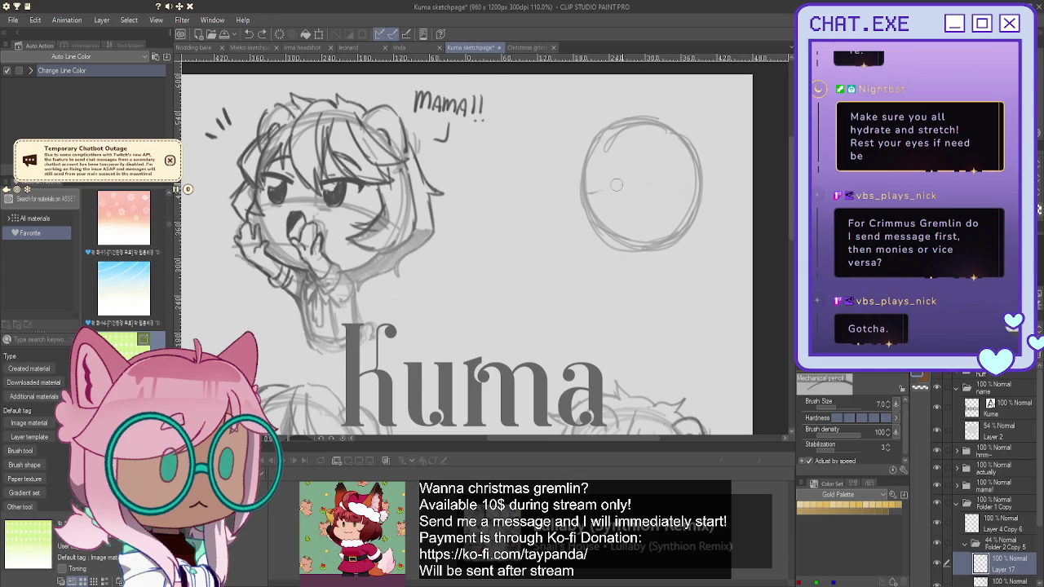
mouse_move(687, 198)
mouse_down()
mouse_move(584, 188)
mouse_move(688, 194)
mouse_move(701, 205)
mouse_up()
drag(596, 187, 624, 184)
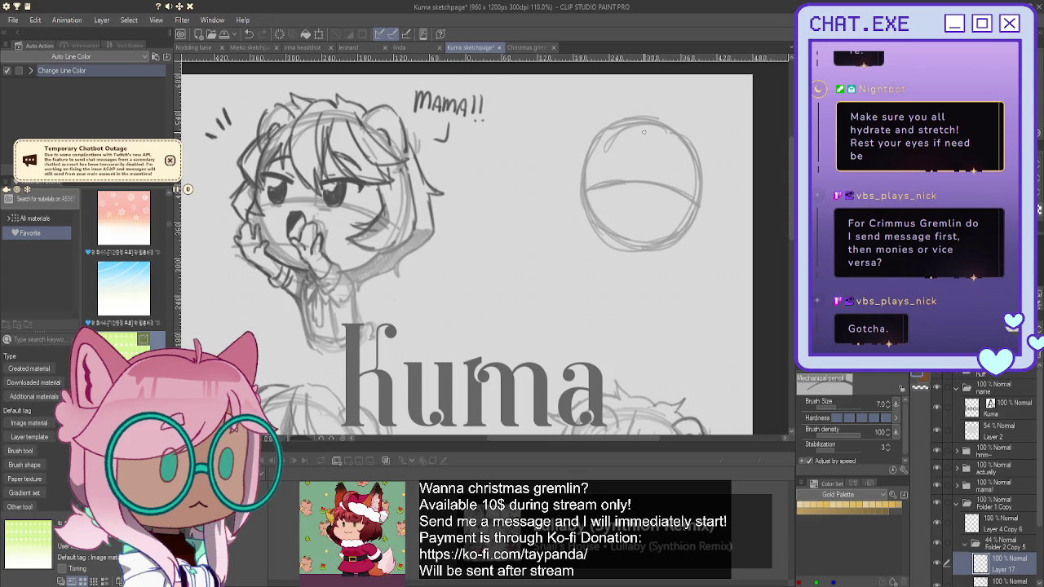
Draw and reinforce a vertical guide line through the circle, crossing the horizontal one.
drag(642, 123, 639, 209)
drag(641, 154, 640, 225)
drag(640, 185, 639, 246)
drag(643, 124, 640, 210)
scroll(629, 149, down, 1)
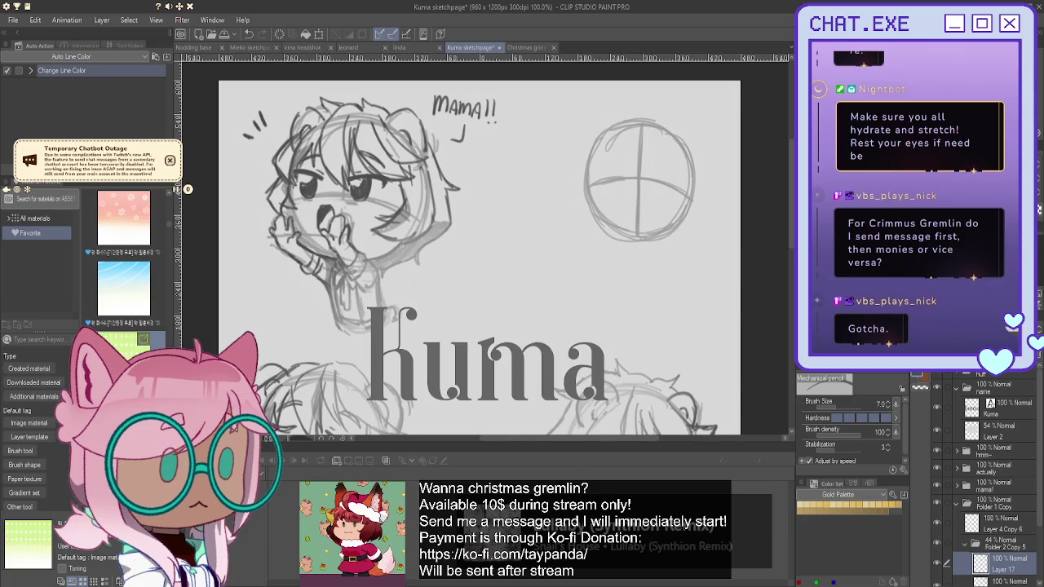
scroll(673, 155, up, 1)
Sketch the right eye's upper lid and lower line inside the face circle.
scroll(674, 155, up, 1)
scroll(674, 155, up, 1)
scroll(673, 155, up, 1)
scroll(673, 155, up, 1)
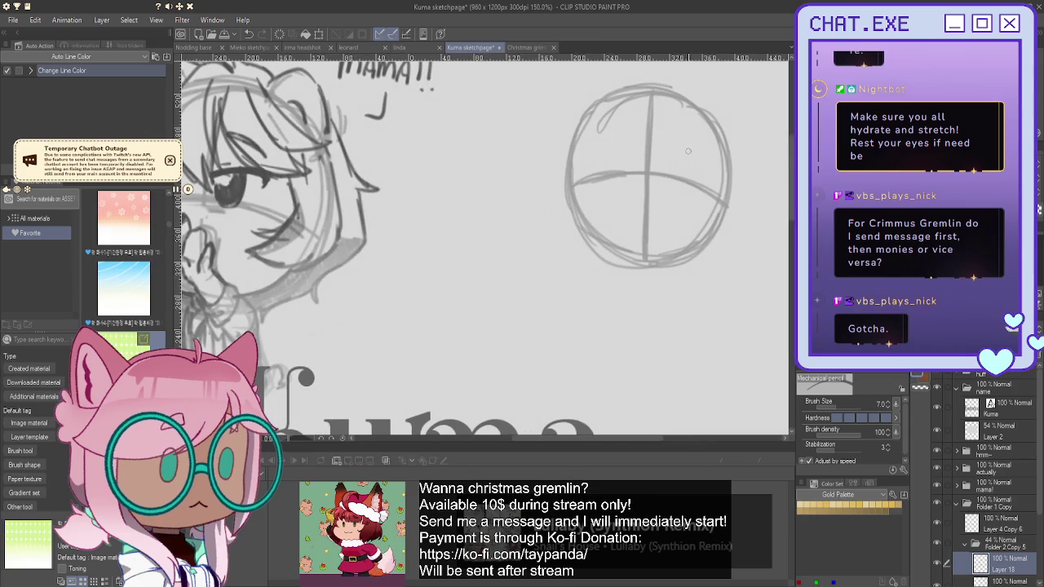
drag(681, 150, 705, 157)
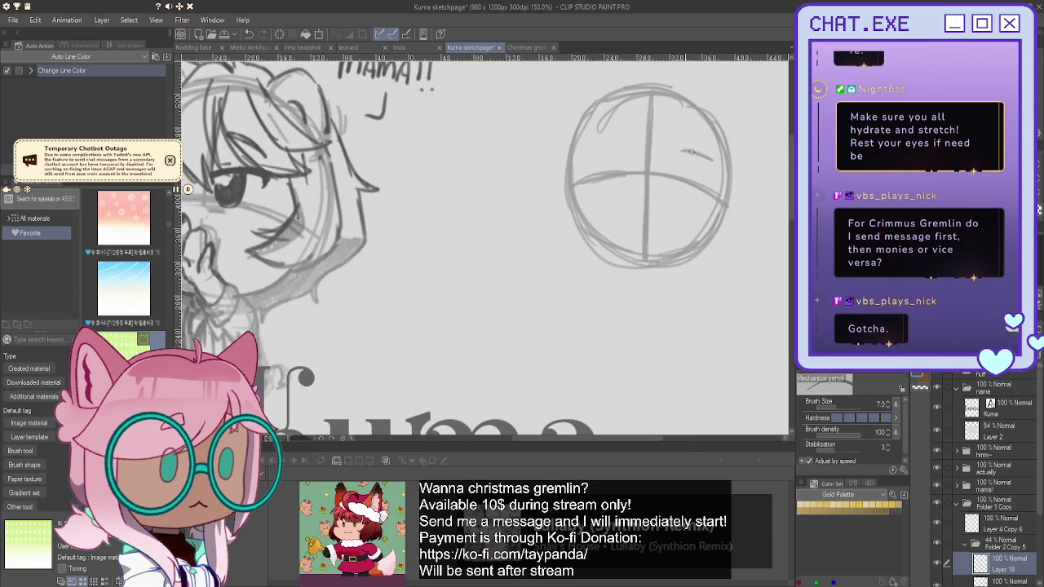
key(ctrl+z)
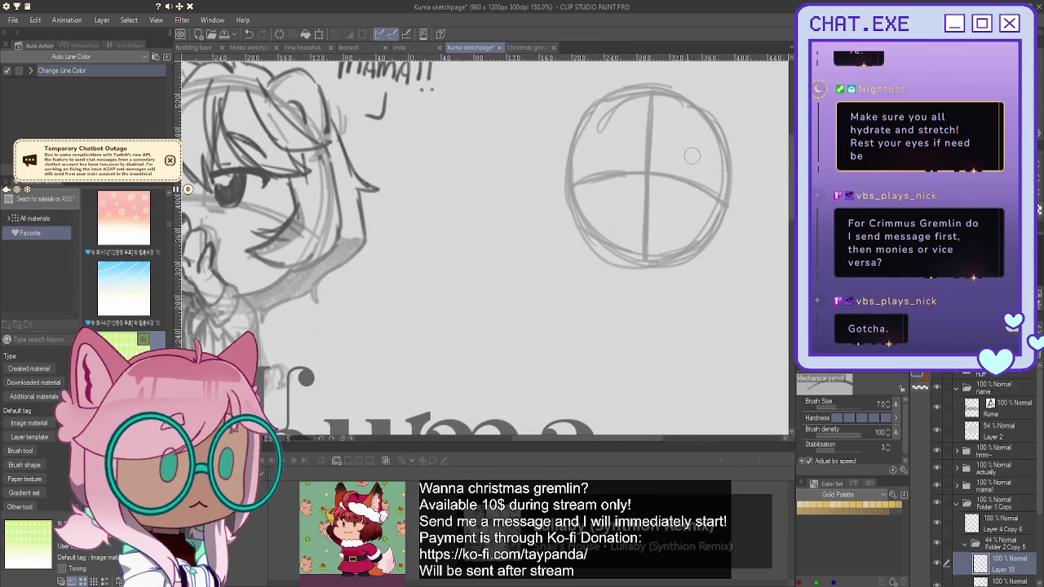
drag(682, 150, 706, 147)
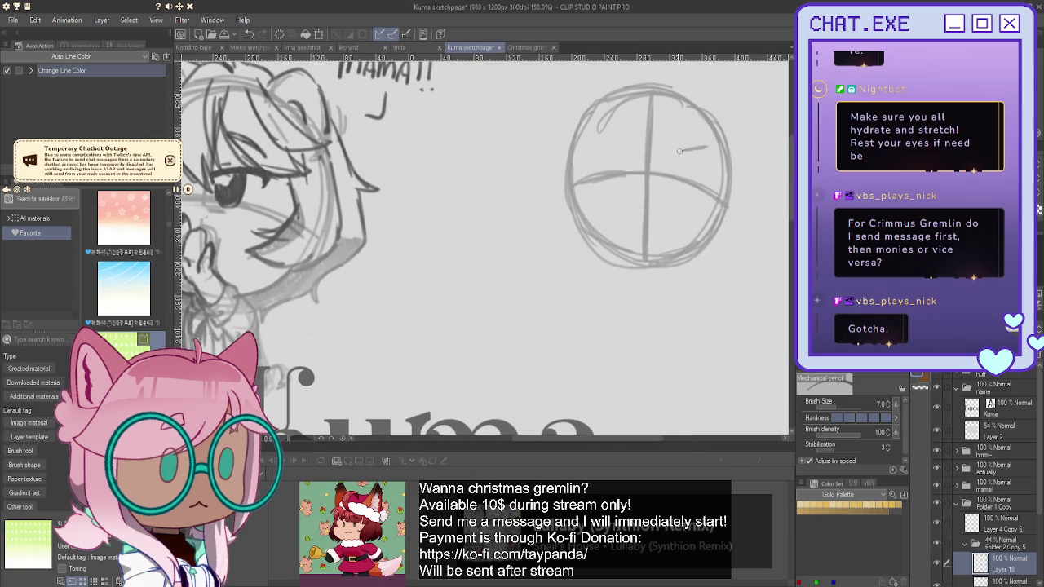
drag(673, 154, 699, 158)
Add the right eye's shaded iris, a line along the eye-level guide, and start the left lid.
drag(685, 164, 675, 149)
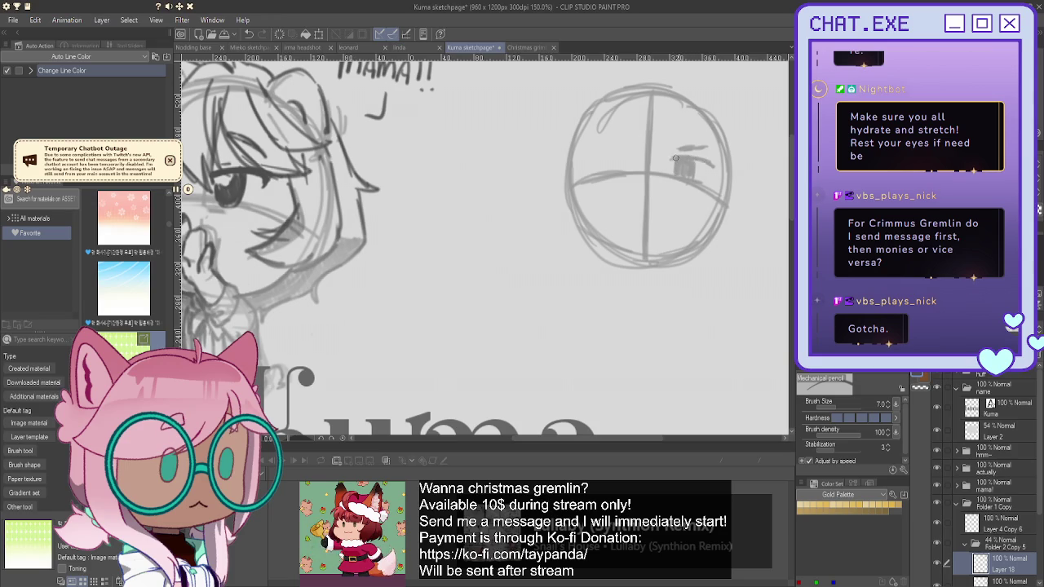
drag(699, 160, 671, 160)
drag(644, 195, 636, 195)
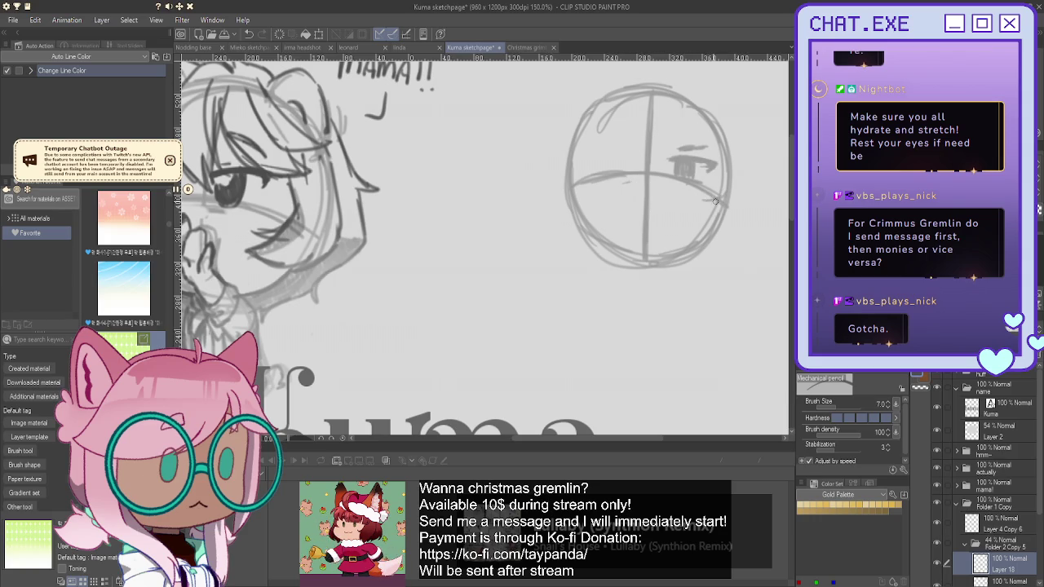
mouse_move(667, 190)
mouse_down()
mouse_move(568, 188)
mouse_move(714, 197)
mouse_up()
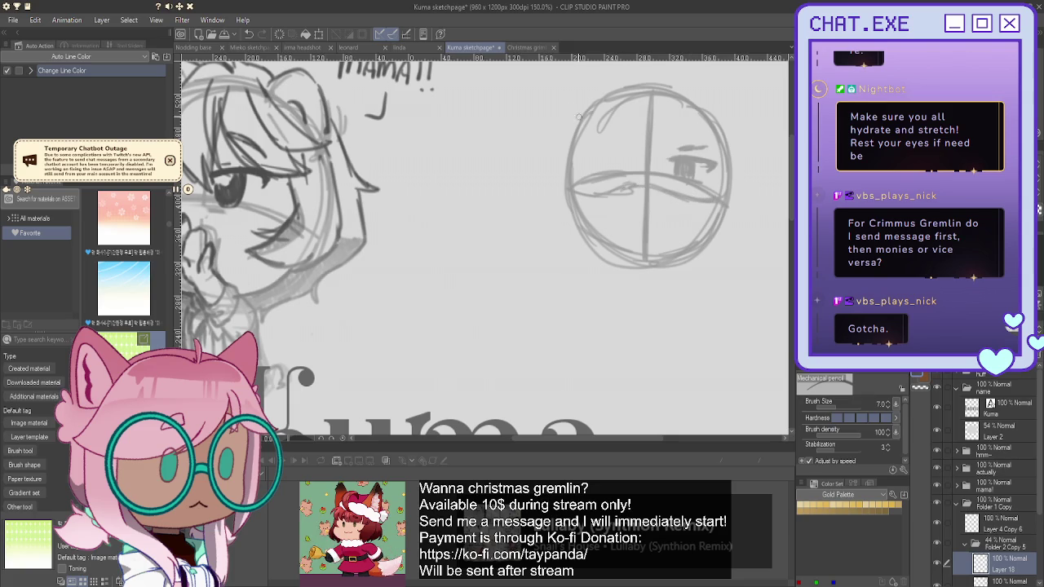
drag(624, 155, 606, 152)
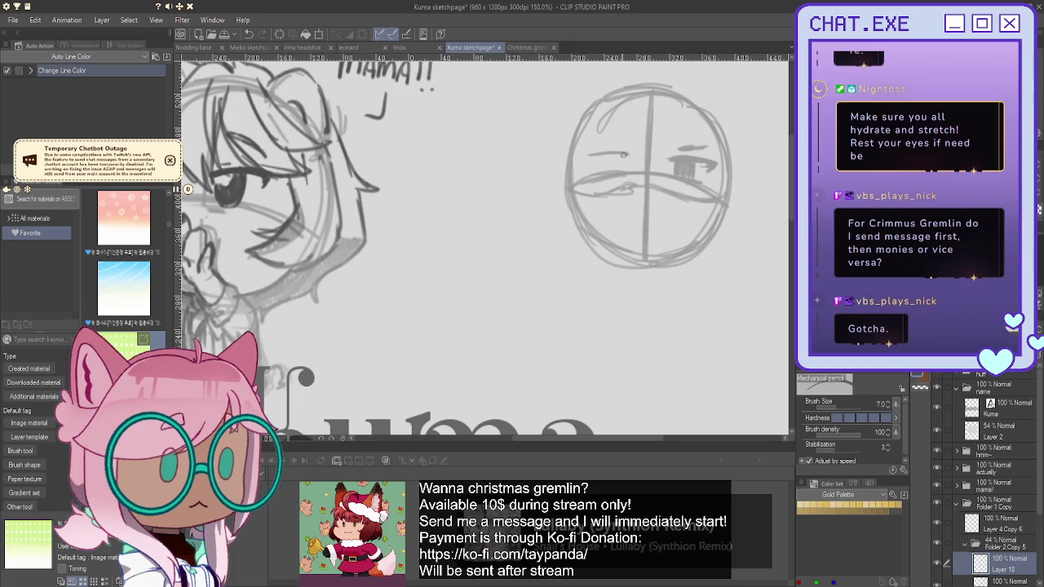
scroll(610, 148, down, 3)
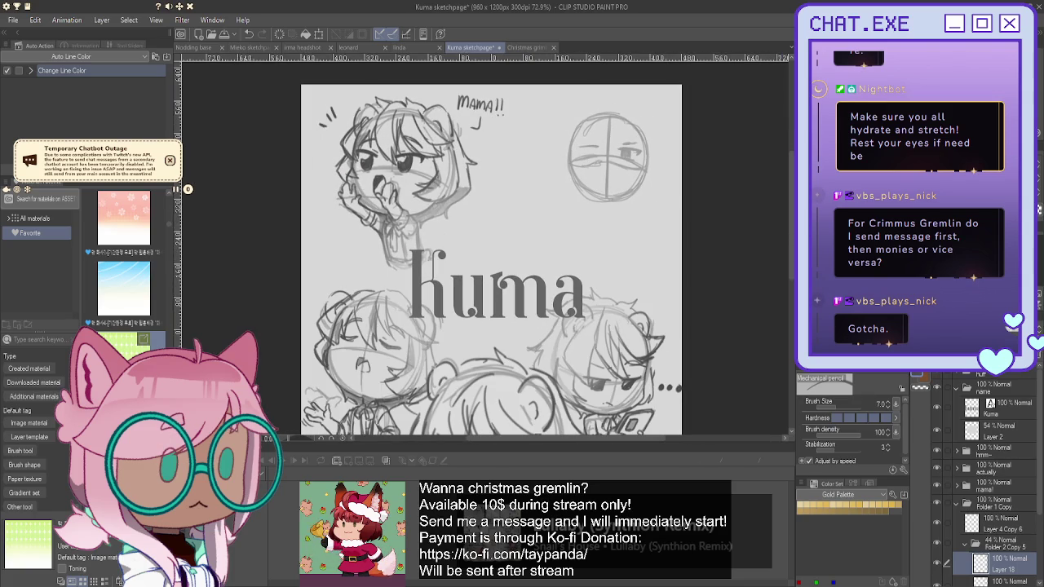
Draw the left eye's extended upper lid and shaded iris on the circle head.
mouse_move(496, 286)
mouse_down()
mouse_move(443, 88)
mouse_move(517, 379)
mouse_up()
scroll(612, 247, up, 1)
scroll(611, 246, up, 2)
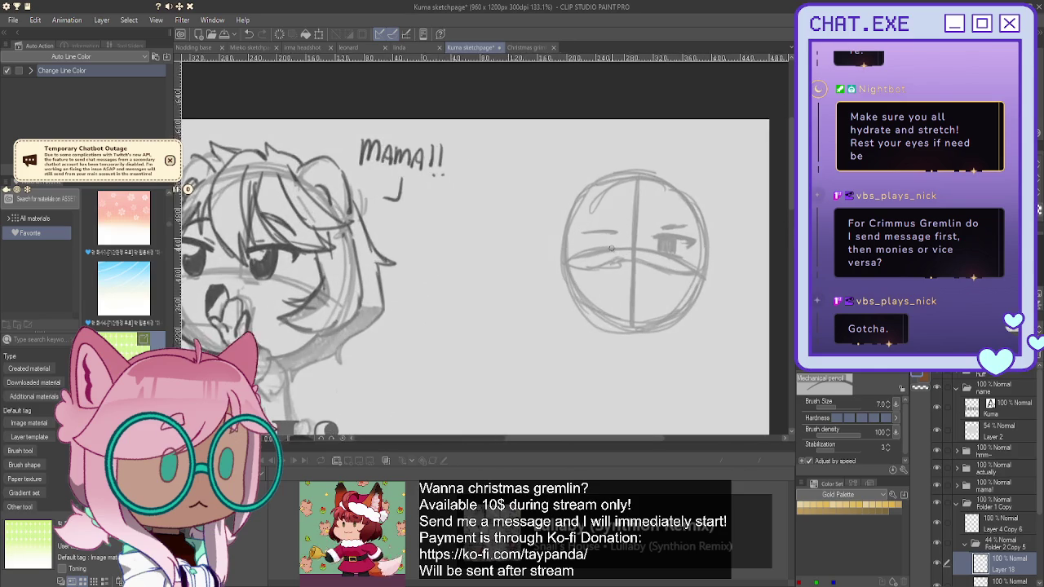
scroll(612, 246, up, 1)
scroll(610, 245, up, 1)
drag(616, 226, 563, 227)
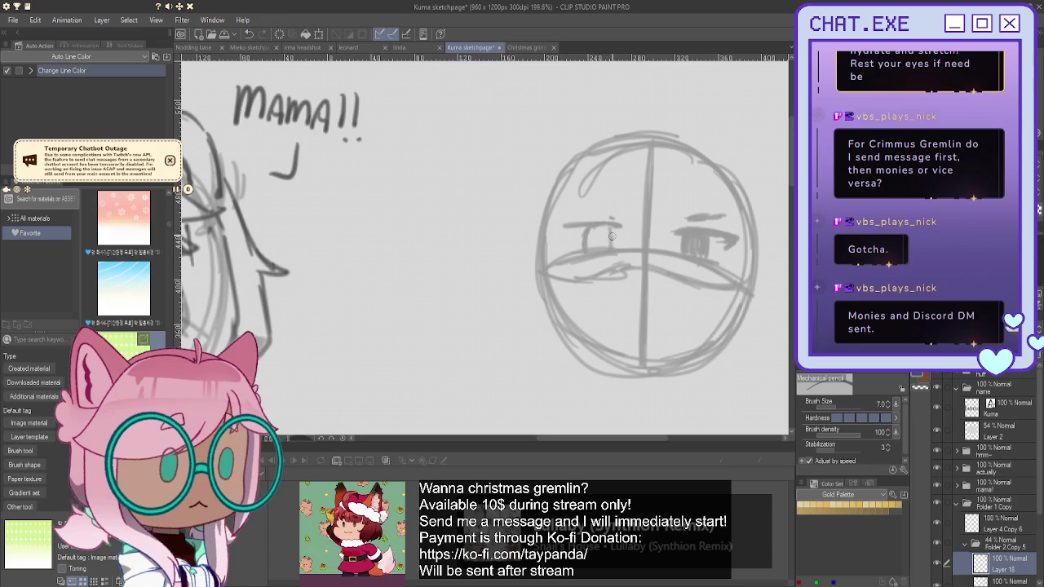
mouse_move(596, 229)
mouse_down()
mouse_move(610, 244)
mouse_move(588, 253)
mouse_move(566, 226)
mouse_move(618, 218)
mouse_move(580, 220)
mouse_up()
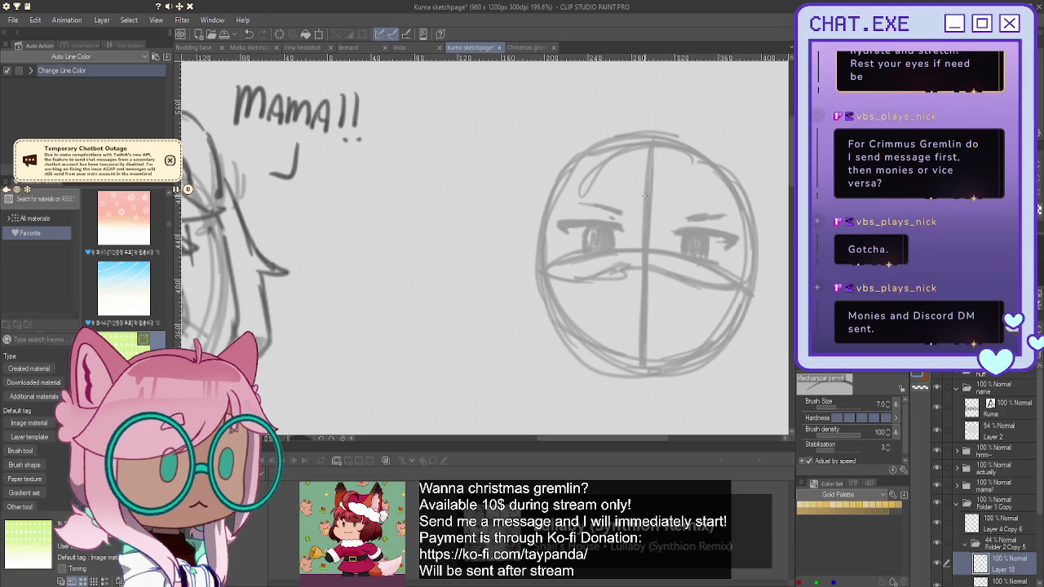
Free-transform the eye lines, skewing their corners so they tilt along the face circle.
key(ctrl+t)
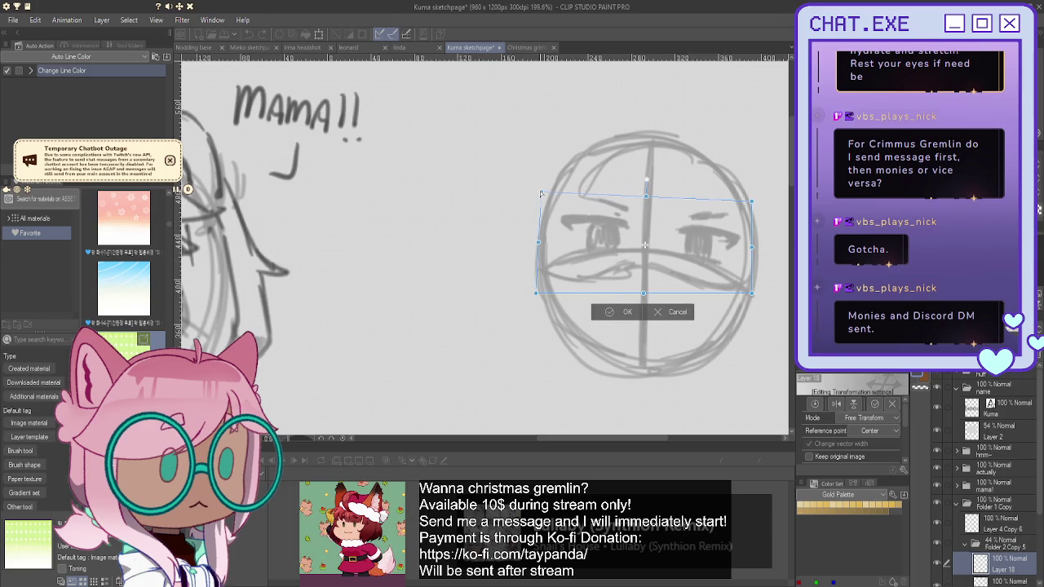
drag(751, 202, 743, 192)
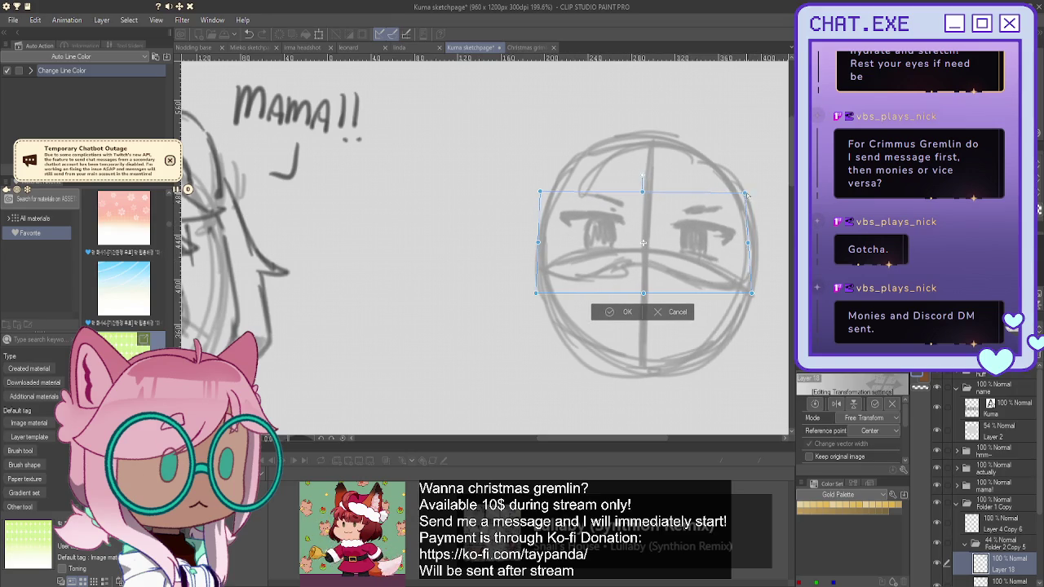
drag(751, 293, 759, 274)
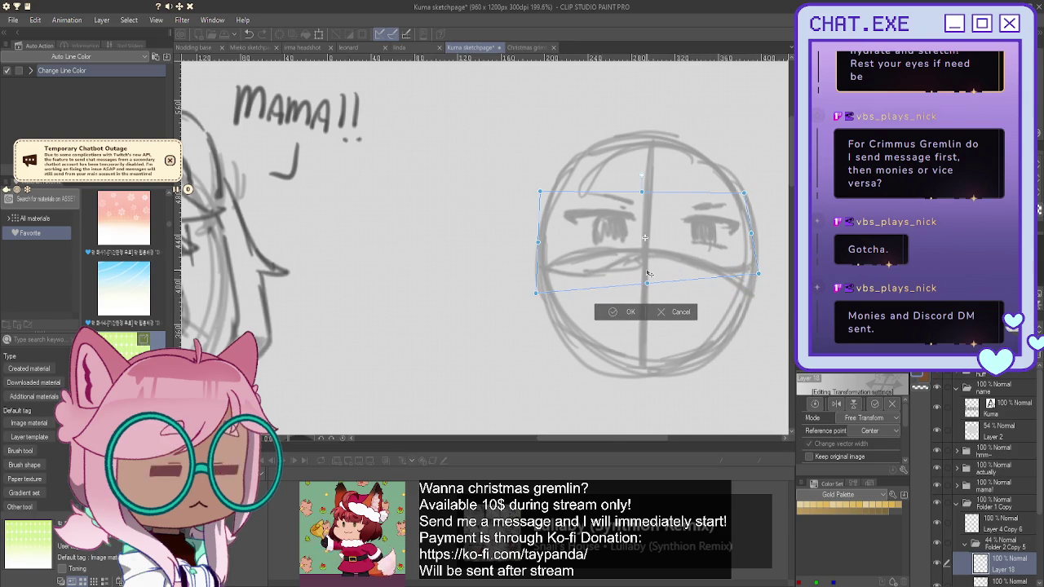
drag(535, 294, 527, 270)
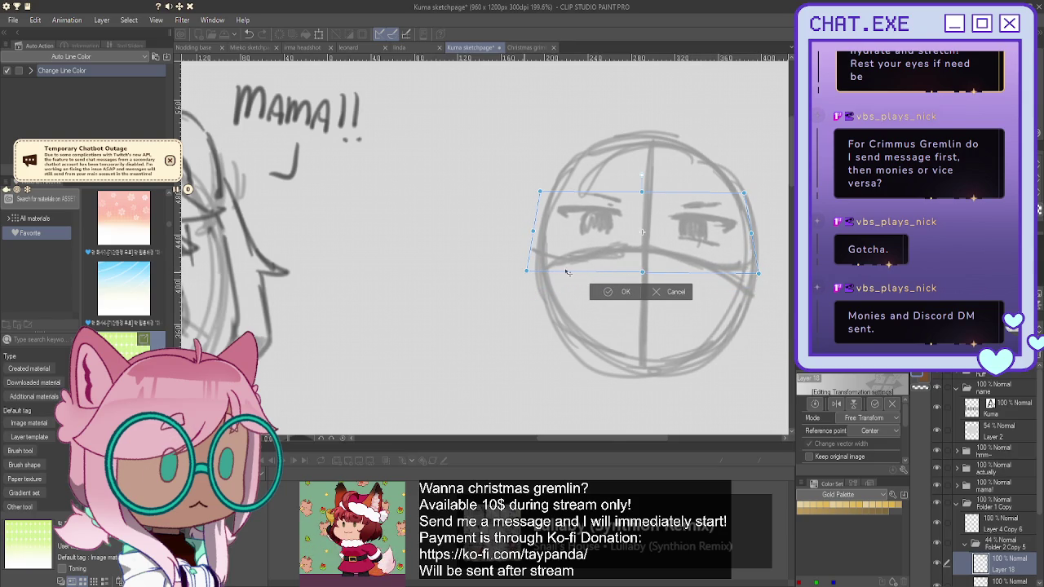
drag(642, 273, 642, 281)
drag(540, 192, 550, 192)
drag(743, 193, 738, 194)
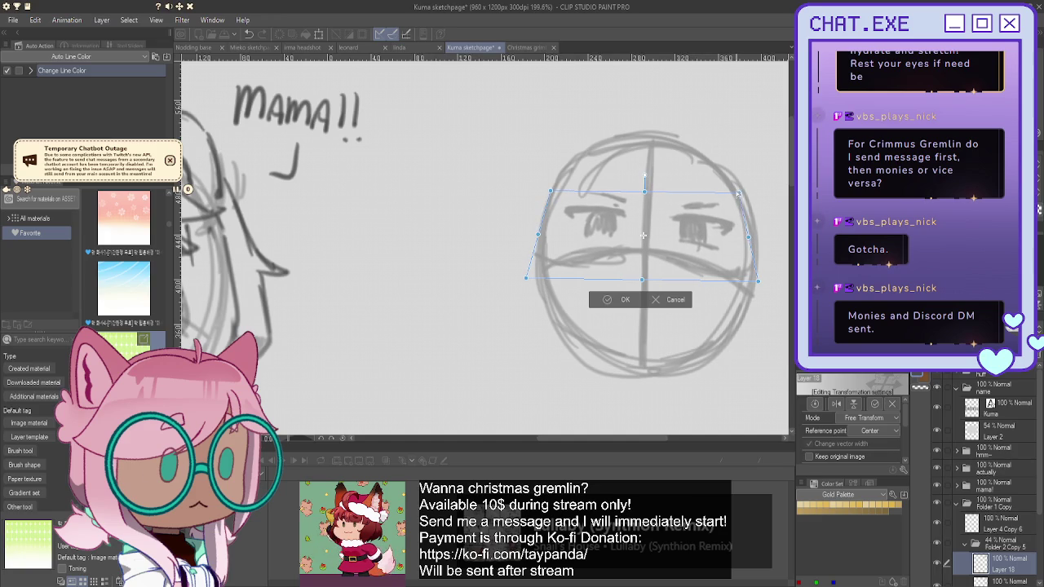
drag(643, 280, 643, 278)
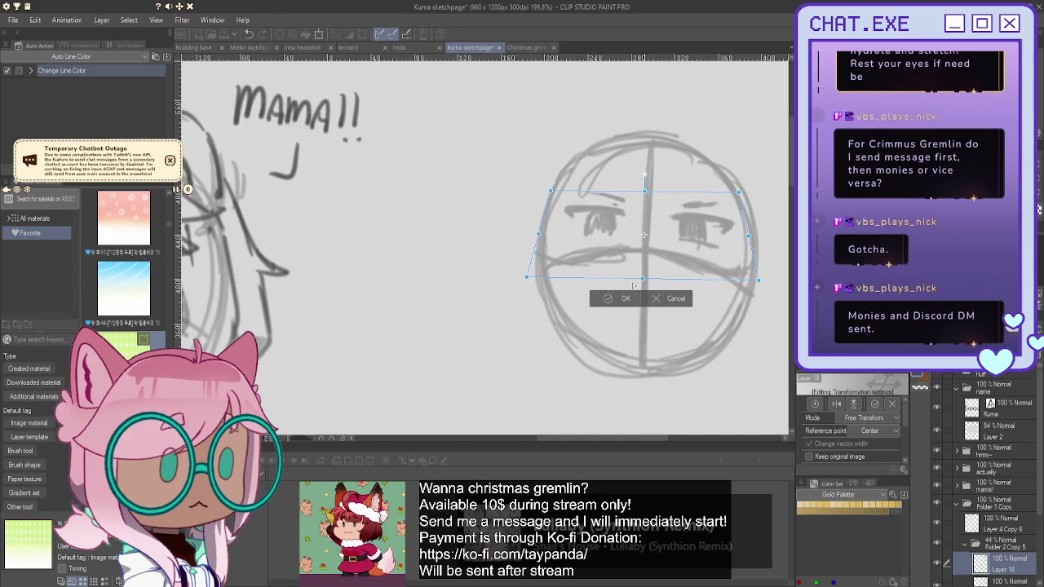
click(607, 298)
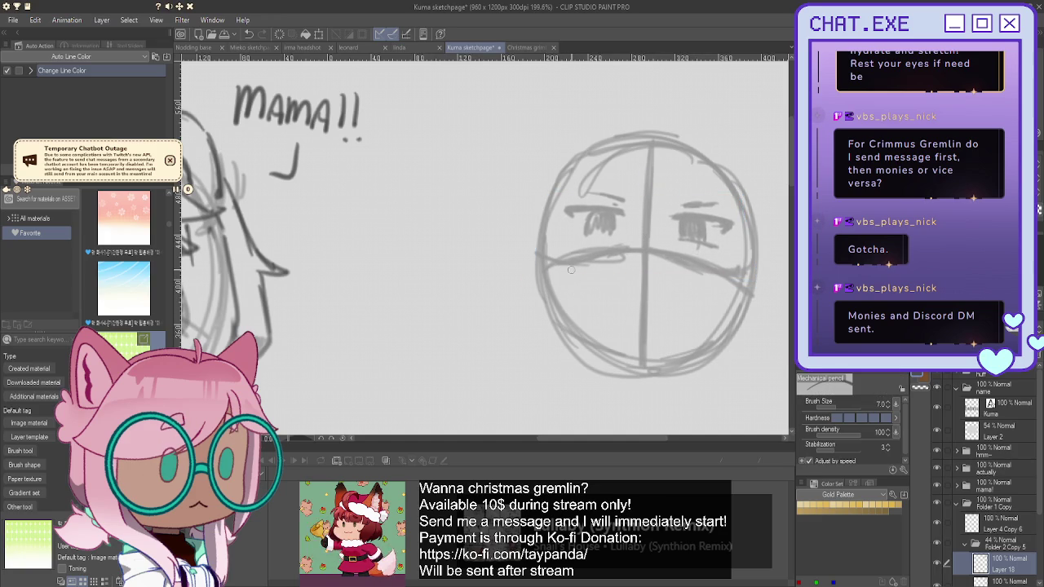
Erase part of the left eye's sketch strokes.
scroll(572, 267, up, 2)
mouse_move(575, 229)
mouse_down()
mouse_move(624, 207)
mouse_move(636, 236)
mouse_move(589, 229)
mouse_move(605, 201)
mouse_move(593, 226)
mouse_move(626, 229)
mouse_move(602, 207)
mouse_move(592, 227)
mouse_up()
scroll(978, 490, down, 3)
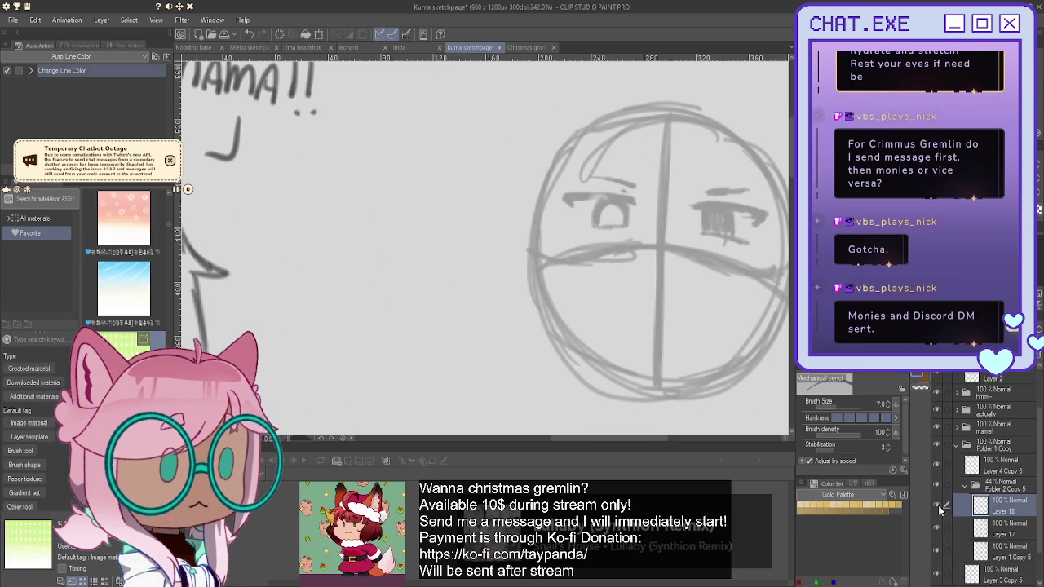
Hide the Layer 18 eye sketch, leaving the face circle and crosshair.
click(937, 508)
scroll(654, 240, down, 1)
scroll(694, 261, down, 1)
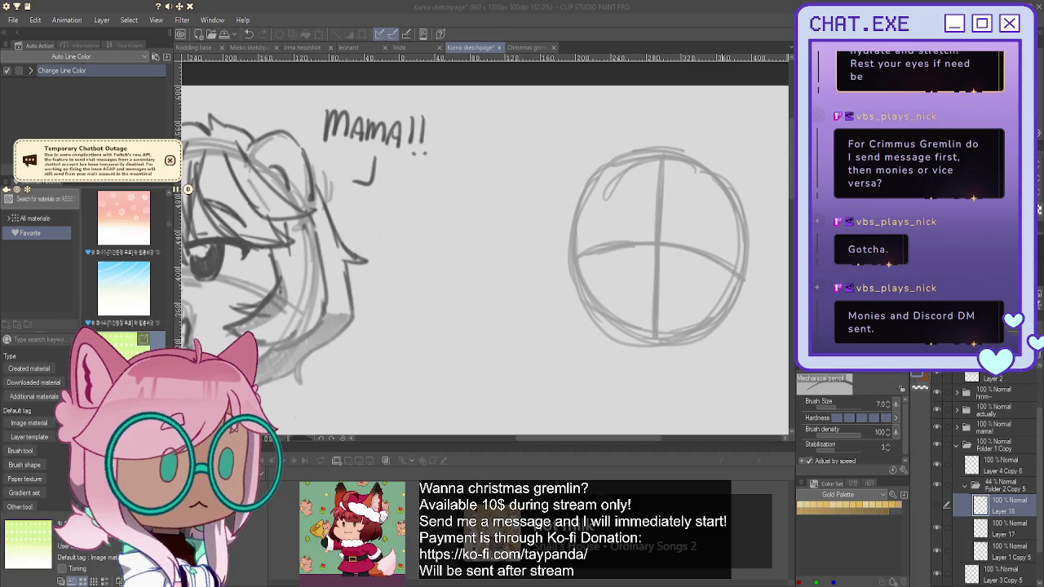
click(527, 47)
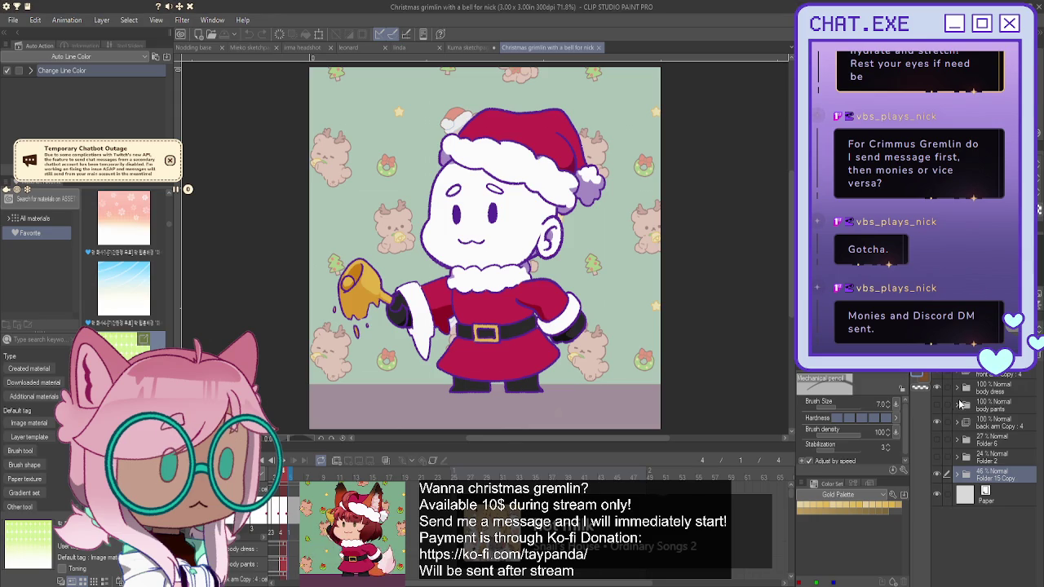
Select the body pants layer and add a new Layer 11 at the top of the gremlin's layers.
click(998, 410)
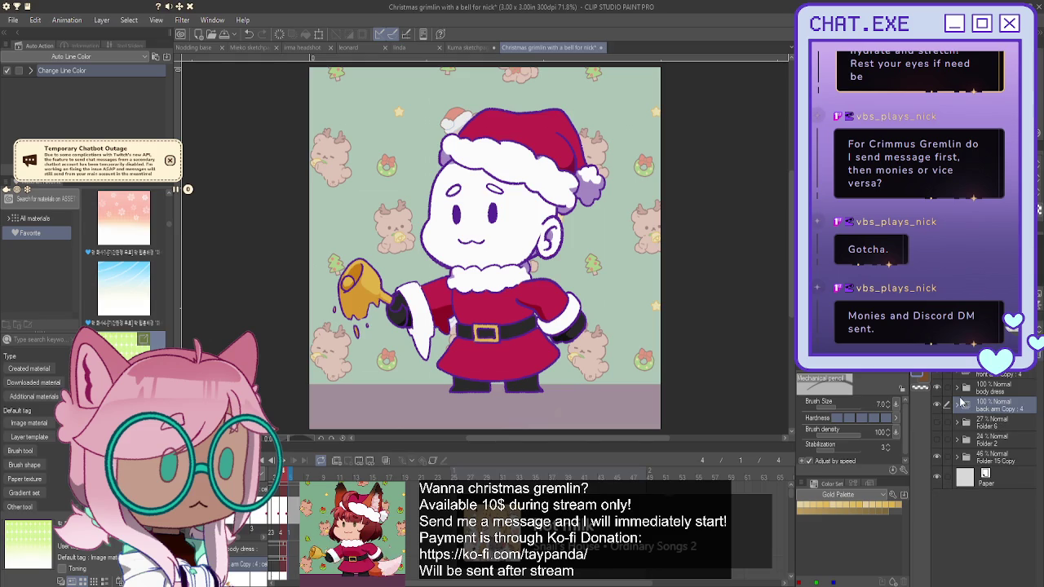
drag(998, 404, 958, 397)
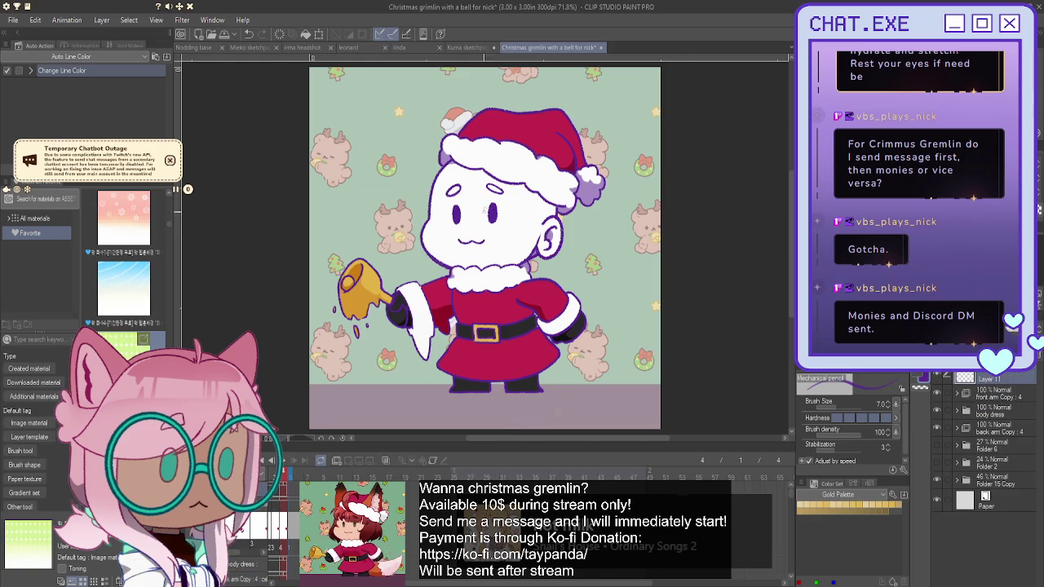
drag(390, 358, 424, 390)
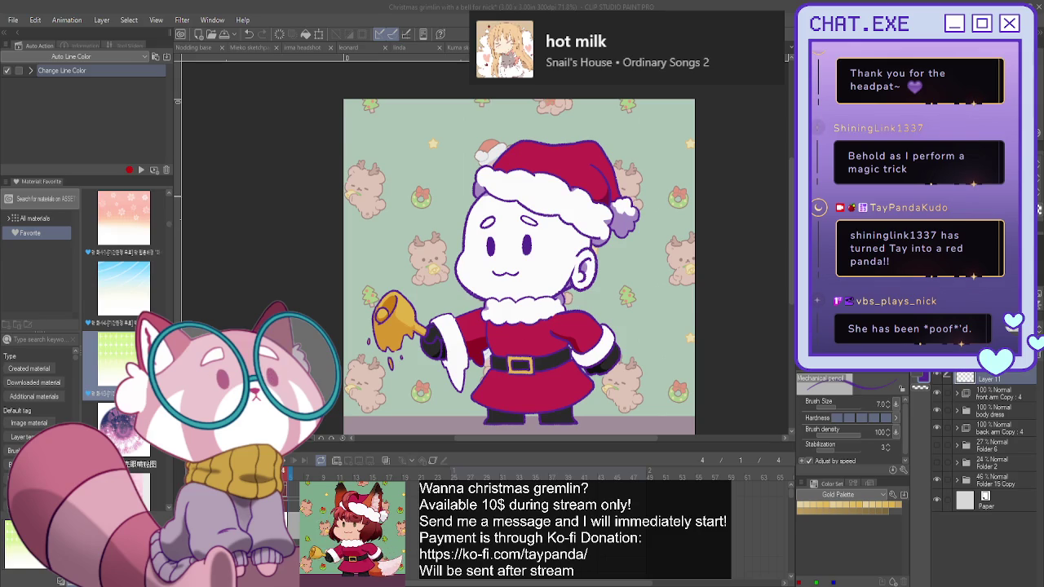
With a spray-style sketch brush, sketch faint strands left of the hat and along the face's left side.
scroll(460, 166, up, 2)
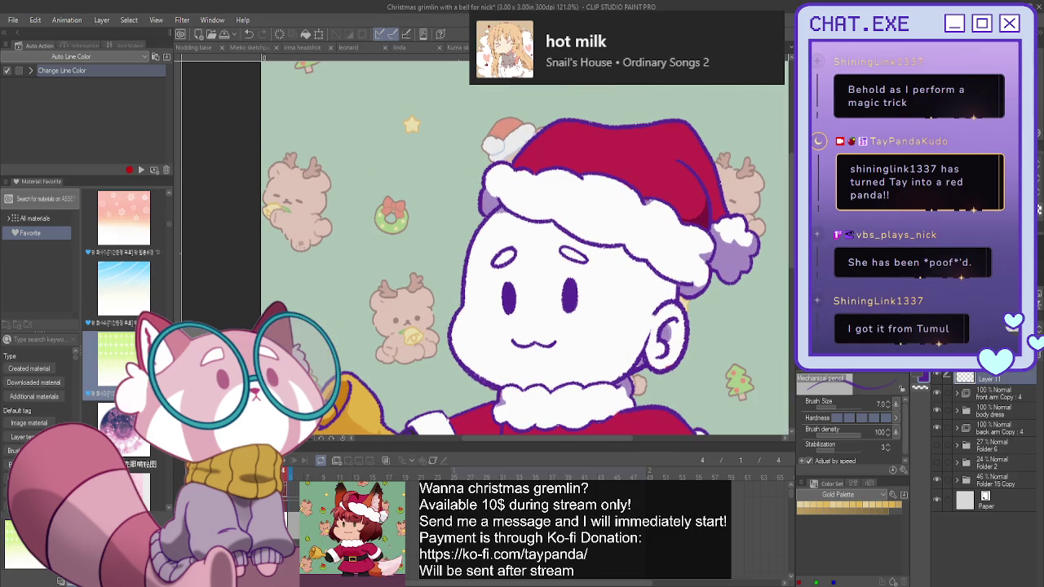
key(p)
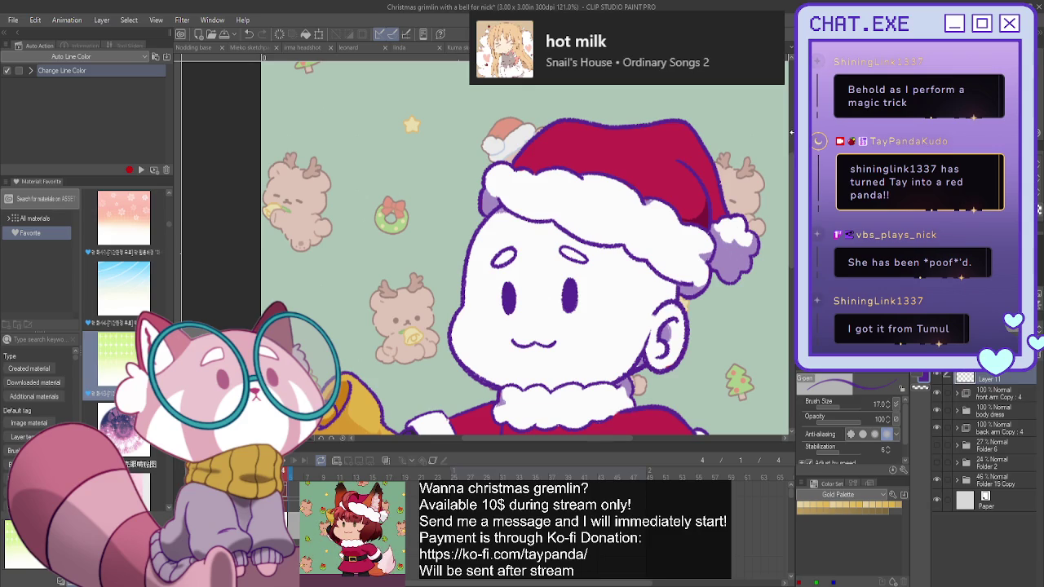
key(b)
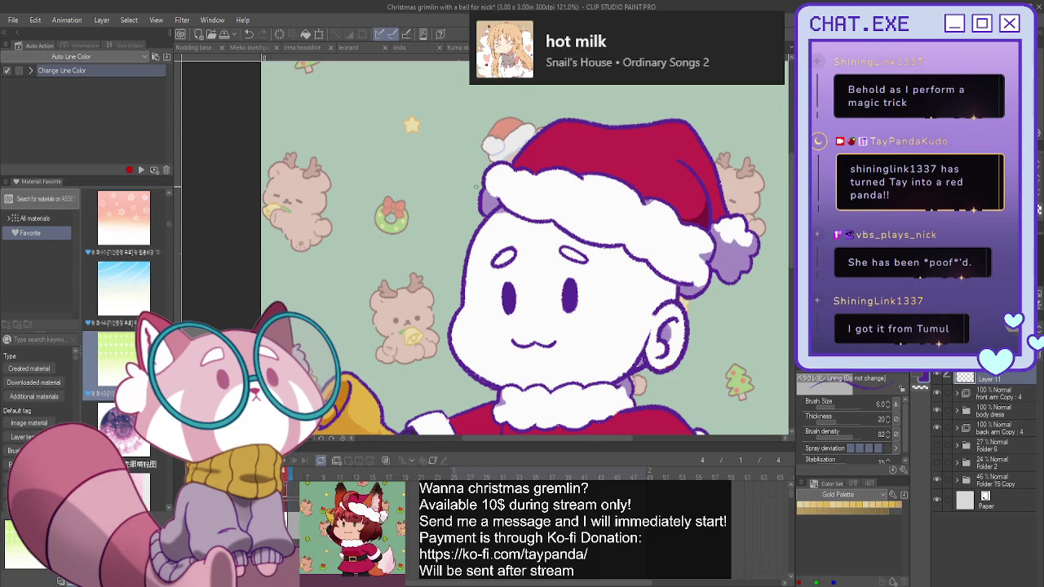
mouse_move(478, 187)
mouse_down()
mouse_move(451, 206)
mouse_move(459, 170)
mouse_move(432, 279)
mouse_up()
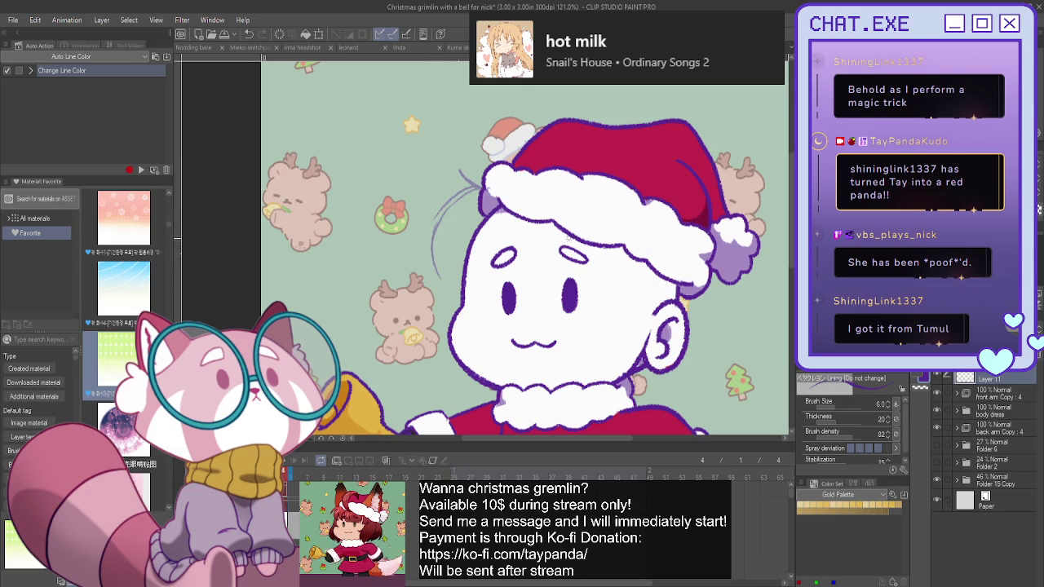
mouse_move(547, 229)
mouse_down()
mouse_move(527, 269)
mouse_move(469, 289)
mouse_move(485, 281)
mouse_up()
mouse_move(487, 278)
mouse_down()
mouse_move(471, 308)
mouse_move(466, 298)
mouse_move(453, 309)
mouse_up()
mouse_move(442, 230)
mouse_down()
mouse_move(432, 282)
mouse_move(447, 302)
mouse_move(432, 287)
mouse_up()
drag(437, 282, 453, 305)
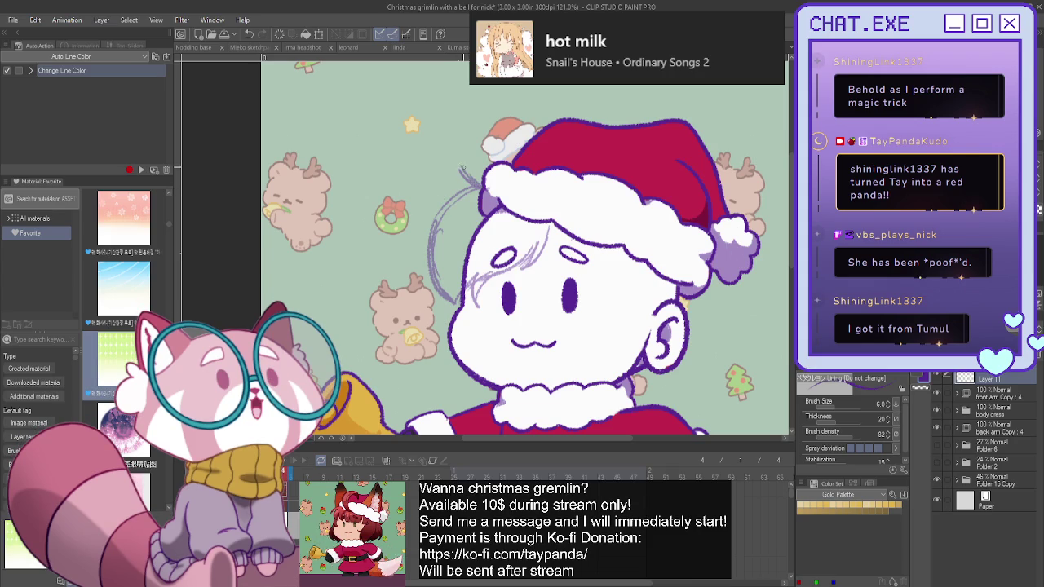
Sketch more strands across the face, redoing the long stroke down to the ear.
mouse_move(458, 194)
mouse_down()
mouse_move(425, 256)
mouse_move(445, 301)
mouse_move(477, 313)
mouse_up()
drag(489, 273, 481, 308)
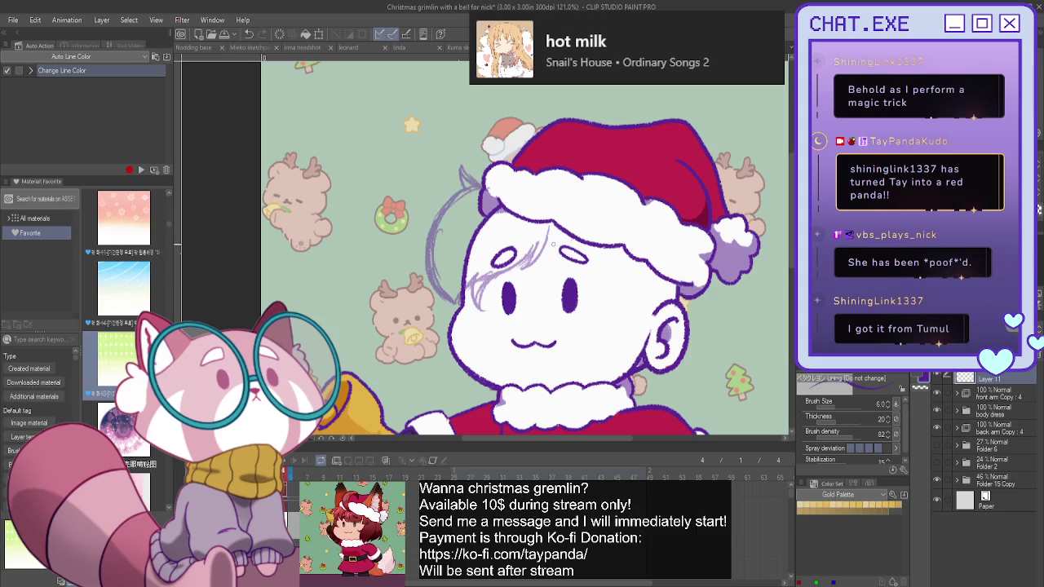
mouse_move(553, 238)
mouse_down()
mouse_move(561, 258)
mouse_move(558, 248)
mouse_up()
drag(569, 261, 620, 294)
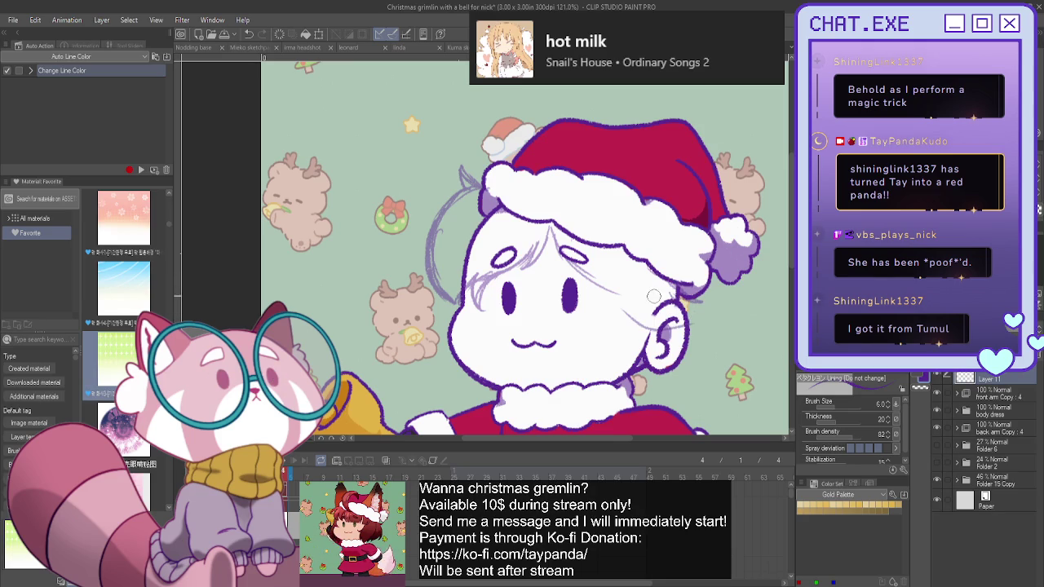
drag(681, 313, 591, 278)
mouse_move(556, 231)
mouse_down()
mouse_move(578, 281)
mouse_move(660, 311)
mouse_up()
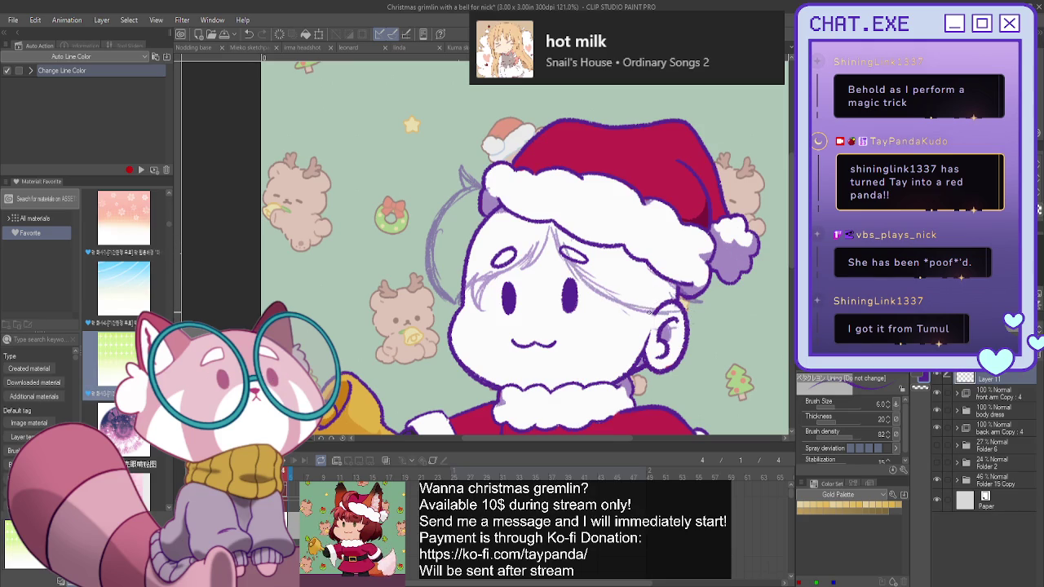
key(ctrl+z)
mouse_move(556, 225)
mouse_down()
mouse_move(590, 290)
mouse_move(681, 315)
mouse_move(664, 315)
mouse_up()
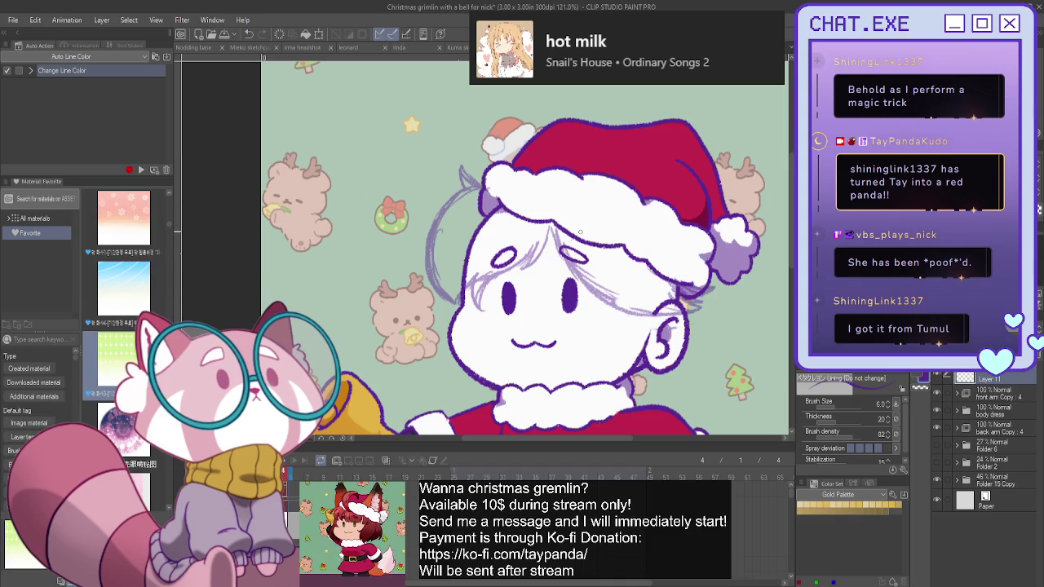
scroll(470, 225, down, 3)
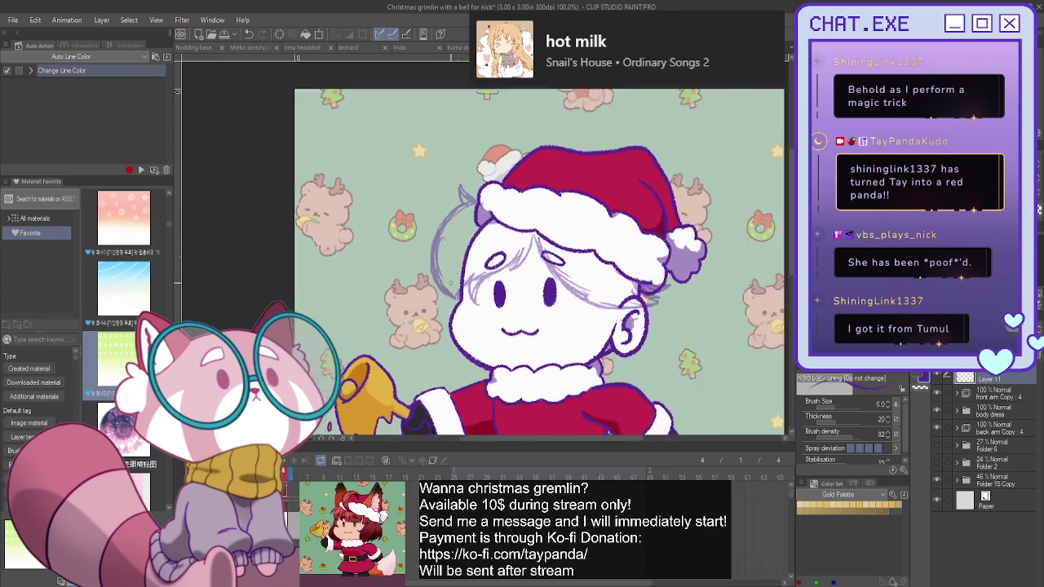
Sketch extra strands beside the face, along its left edge, by the ear and near the left cheek.
scroll(499, 305, up, 1)
drag(581, 289, 558, 330)
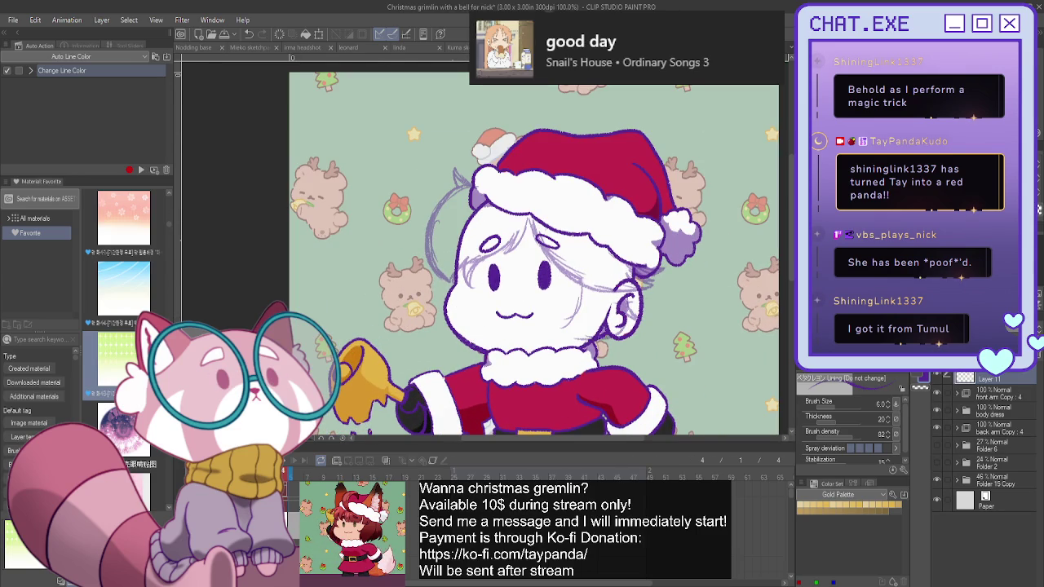
drag(583, 301, 561, 330)
drag(436, 291, 442, 325)
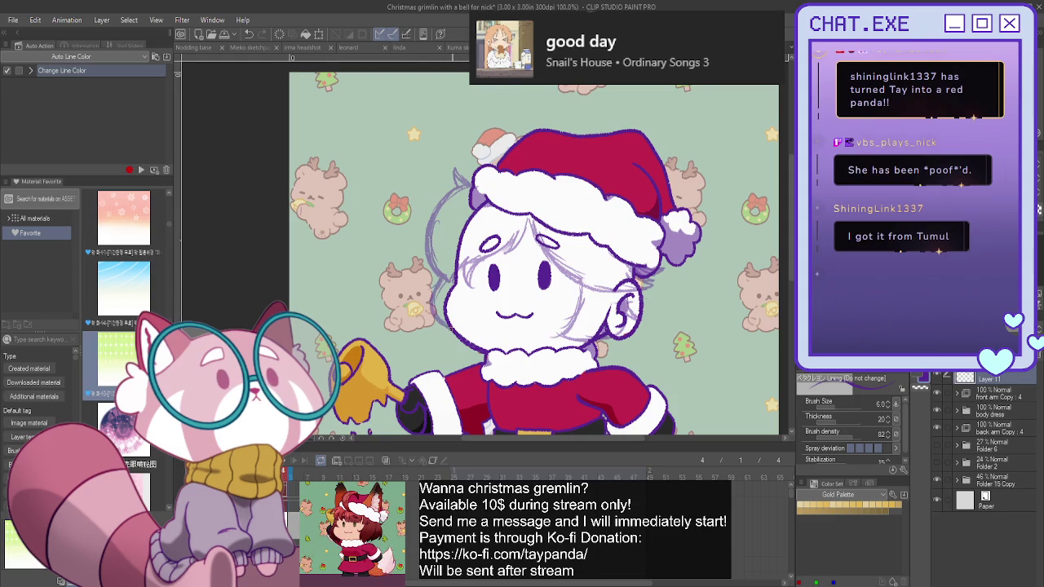
key(ctrl+minus)
scroll(624, 284, up, 1)
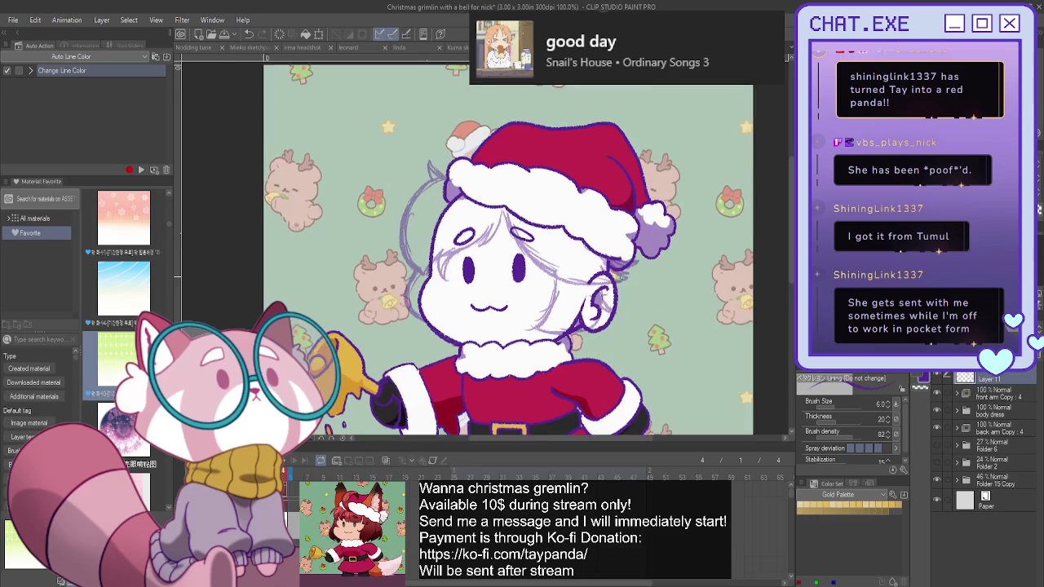
scroll(624, 284, up, 1)
mouse_move(622, 286)
mouse_down()
mouse_move(628, 340)
mouse_move(646, 354)
mouse_move(626, 349)
mouse_move(646, 356)
mouse_move(608, 370)
mouse_move(593, 346)
mouse_move(587, 359)
mouse_up()
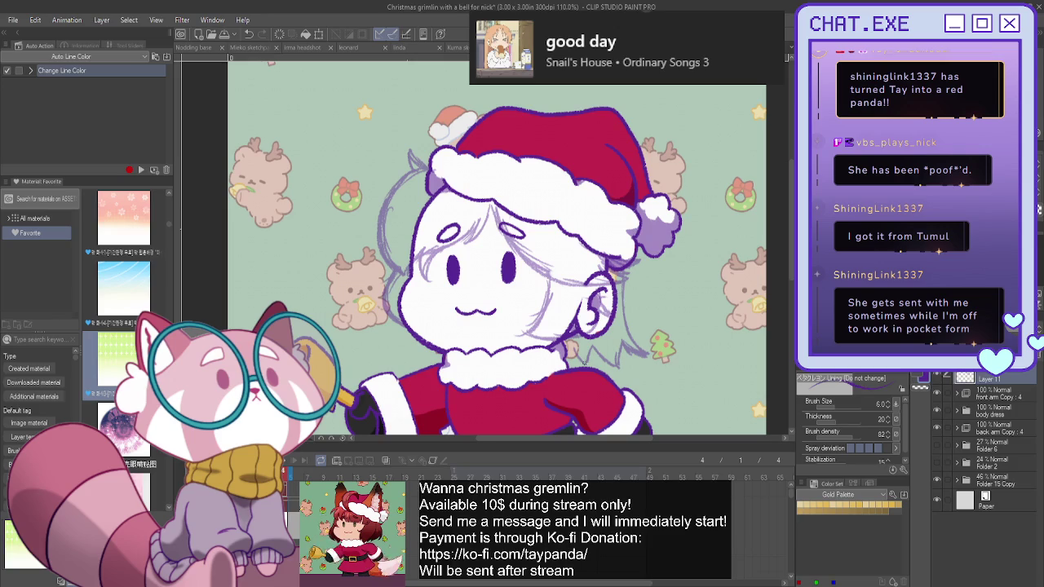
drag(416, 341, 434, 363)
scroll(364, 277, down, 1)
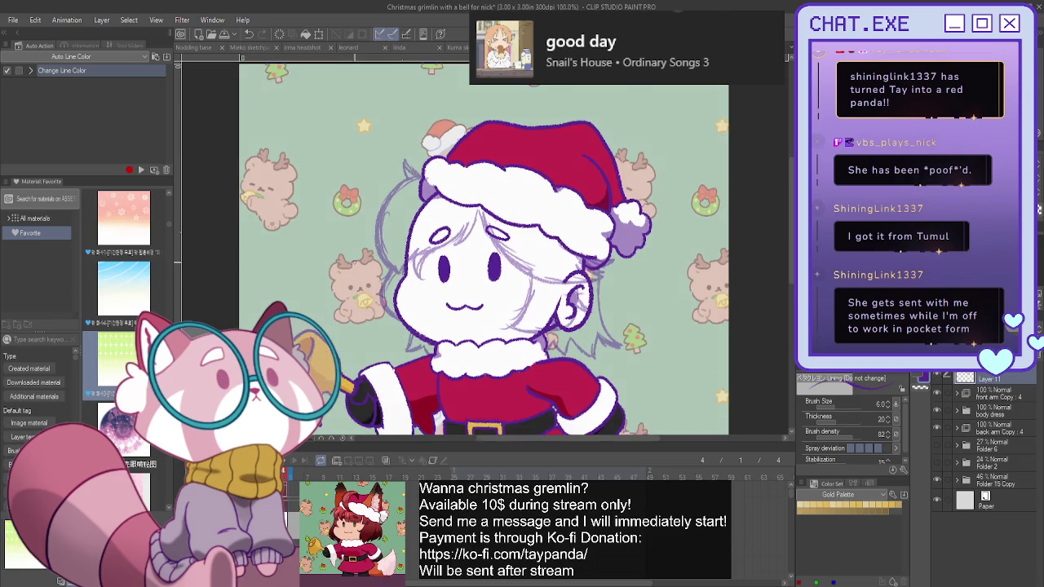
scroll(333, 259, down, 1)
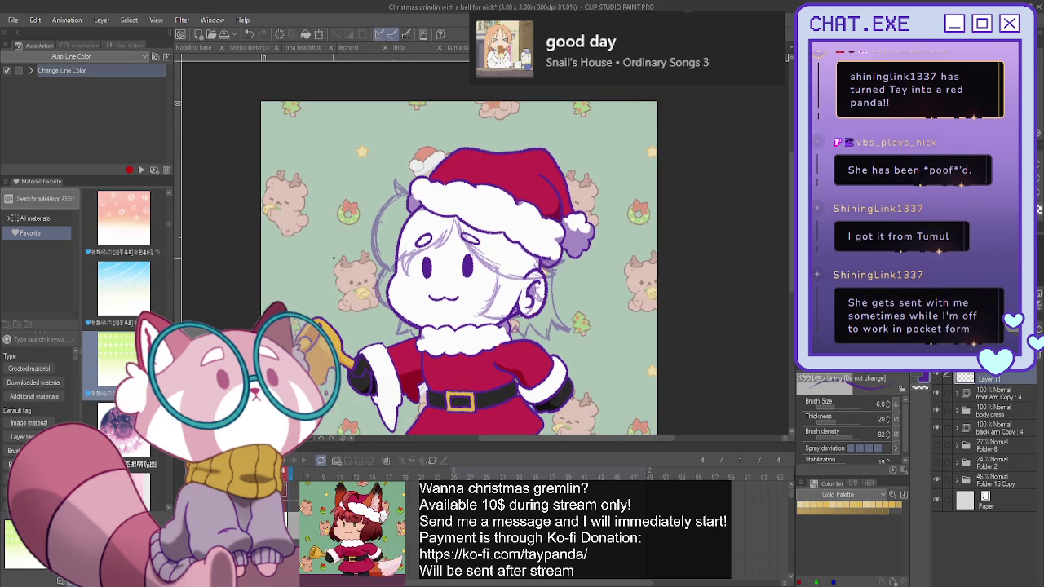
scroll(342, 266, down, 1)
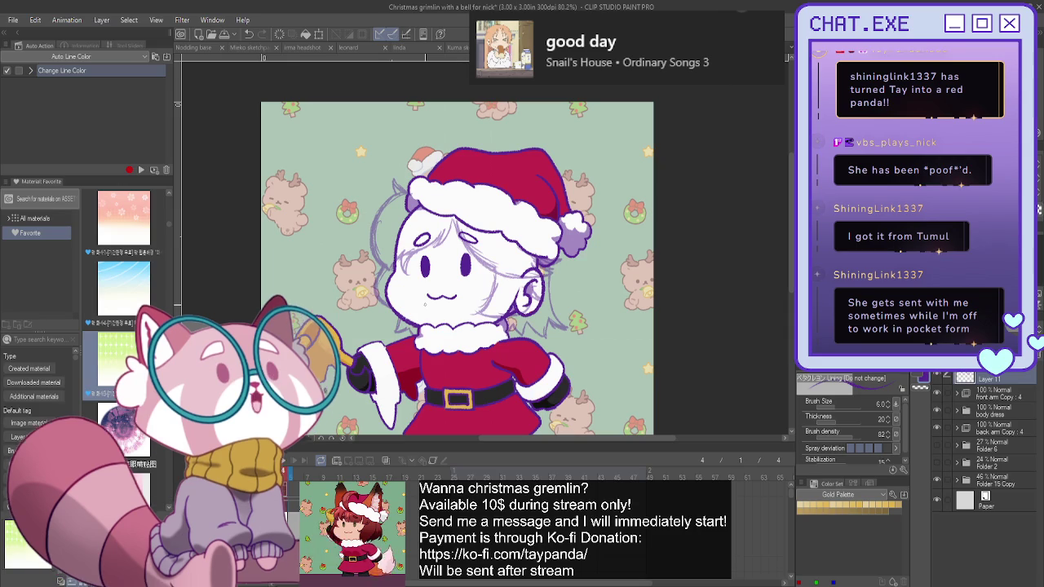
Expand the body dress and expression Copy folders and make Layer 13 Copy active.
mouse_move(424, 305)
mouse_down()
mouse_move(529, 309)
mouse_move(521, 323)
mouse_up()
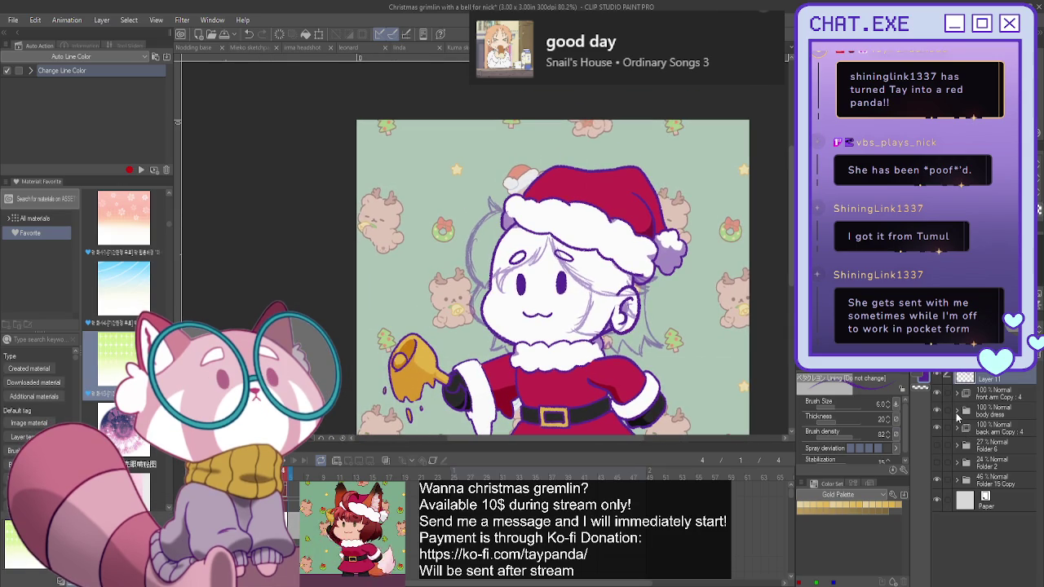
click(956, 413)
click(966, 448)
click(975, 459)
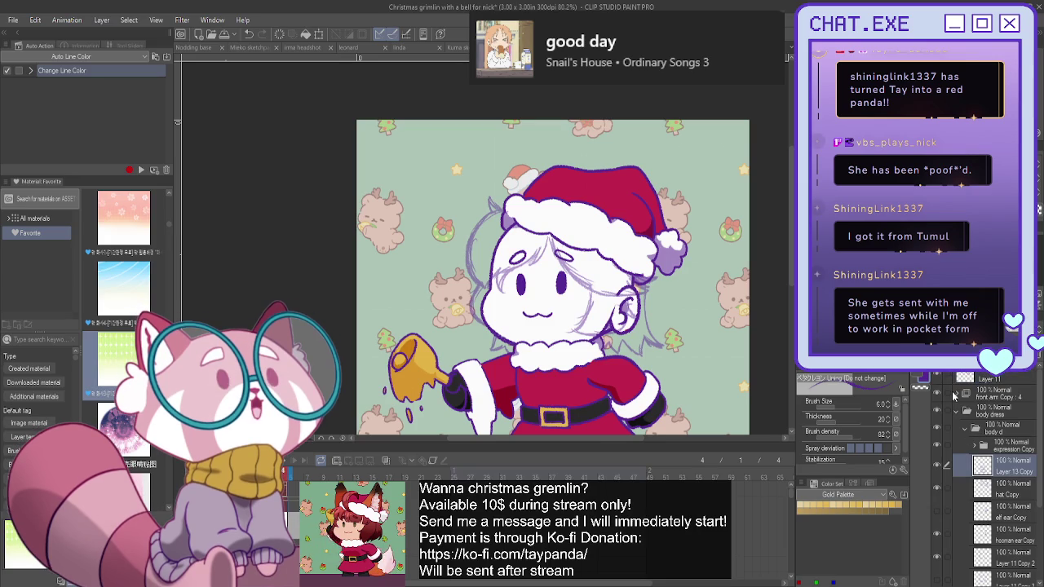
click(975, 447)
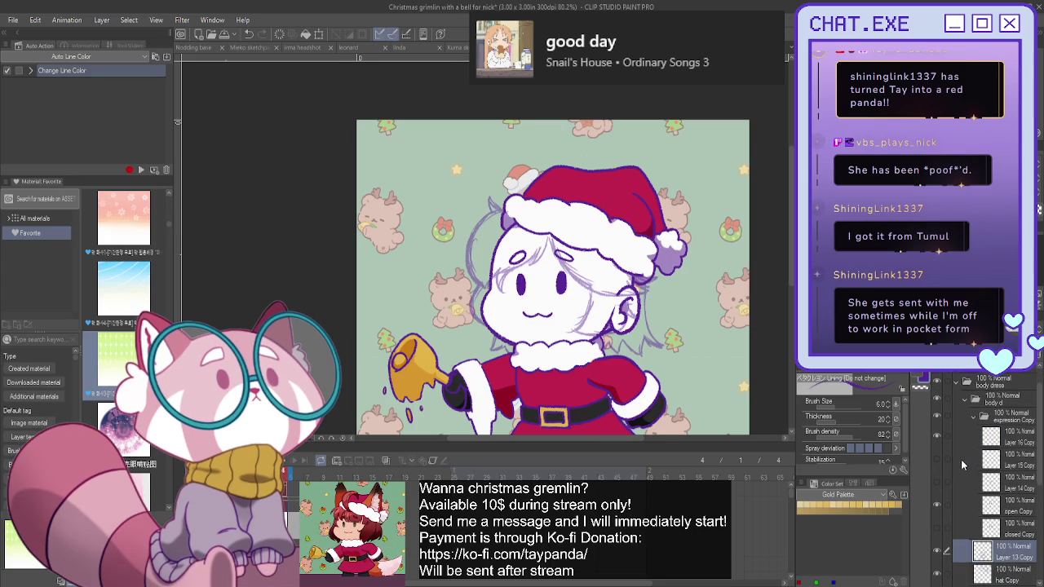
scroll(961, 459, down, 2)
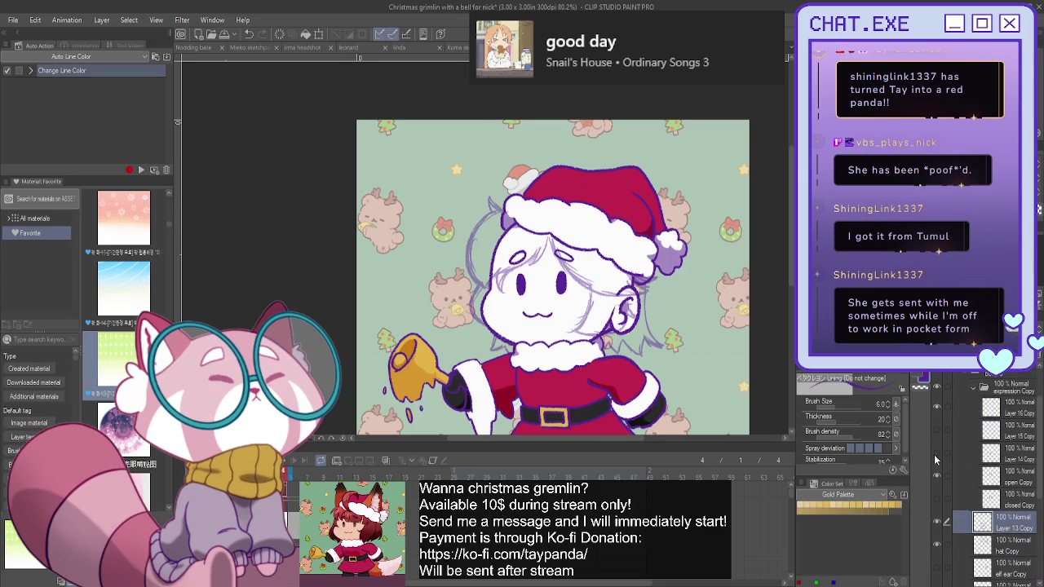
Swap the face to squeezed-shut >< eyes and an open laughing mouth by toggling expression layers.
click(937, 499)
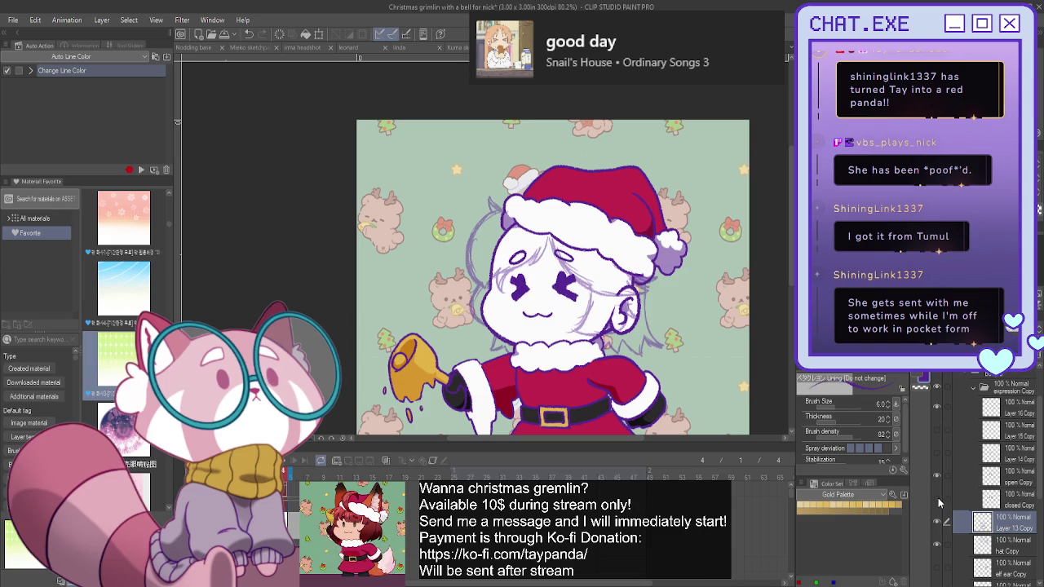
click(936, 498)
click(937, 430)
click(936, 452)
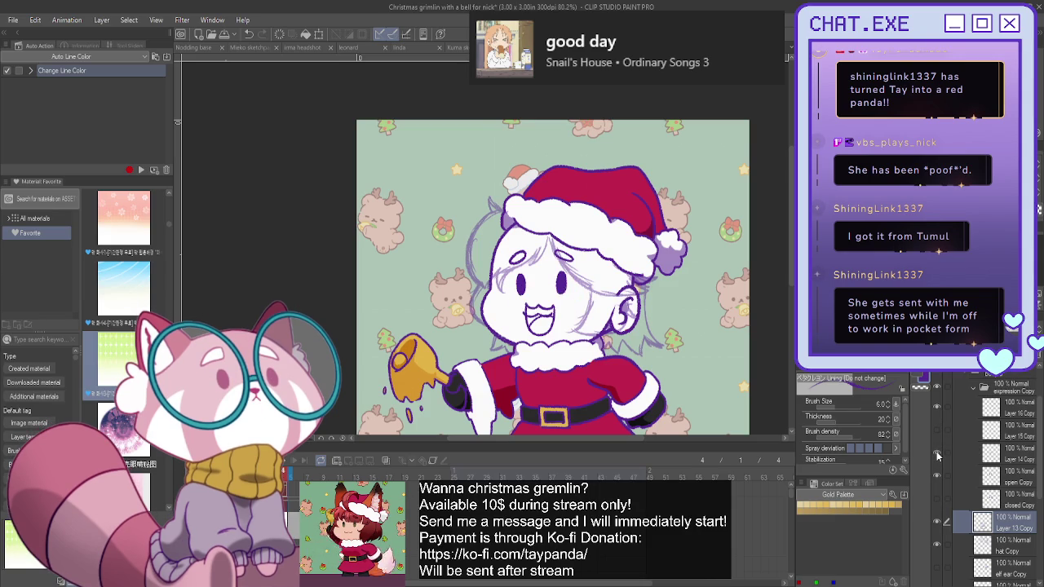
click(937, 430)
click(938, 407)
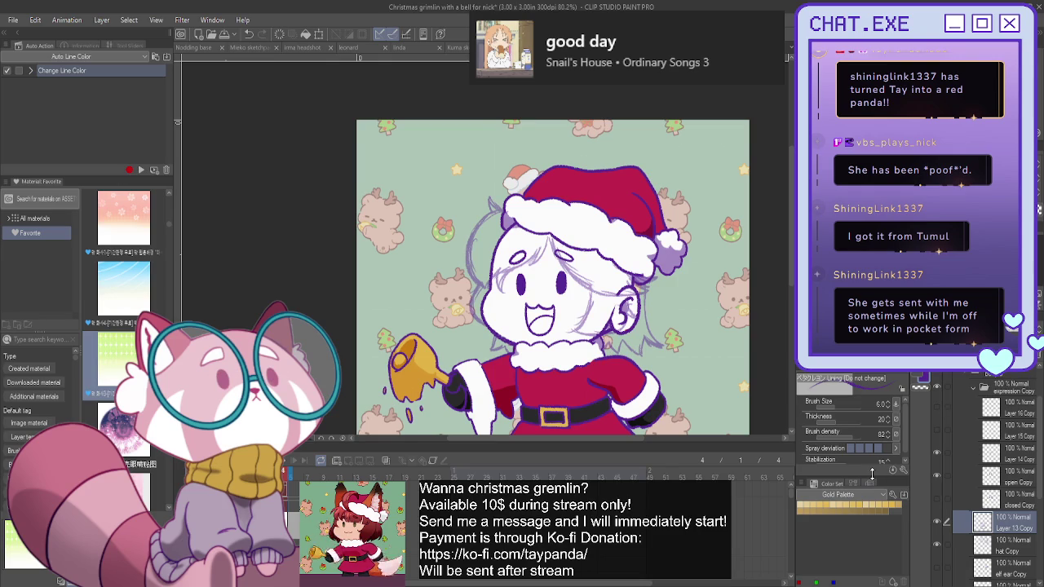
click(937, 500)
click(936, 477)
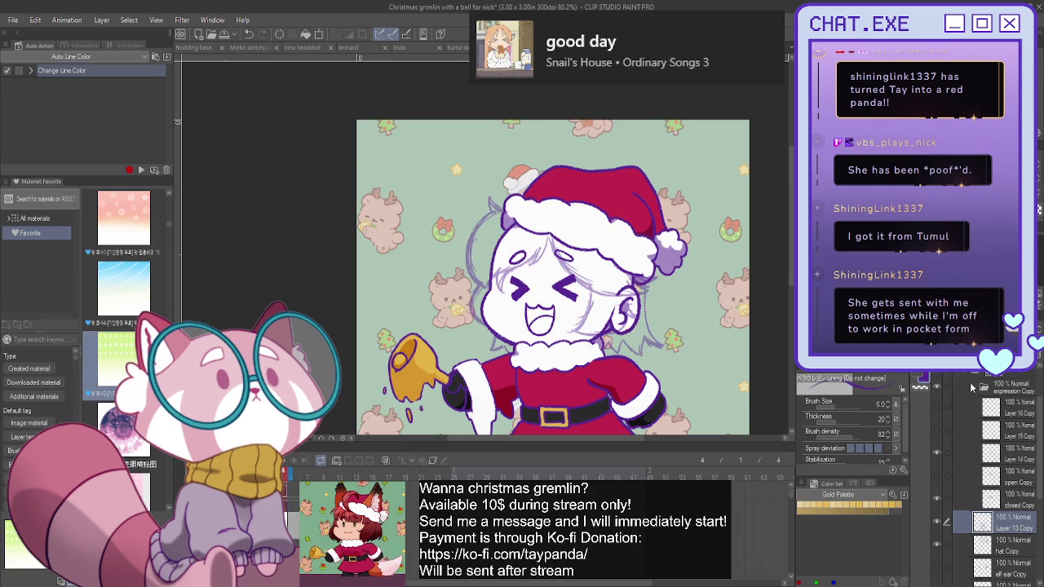
Add a new Layer 13 directly above Layer 13 Copy.
scroll(966, 470, down, 3)
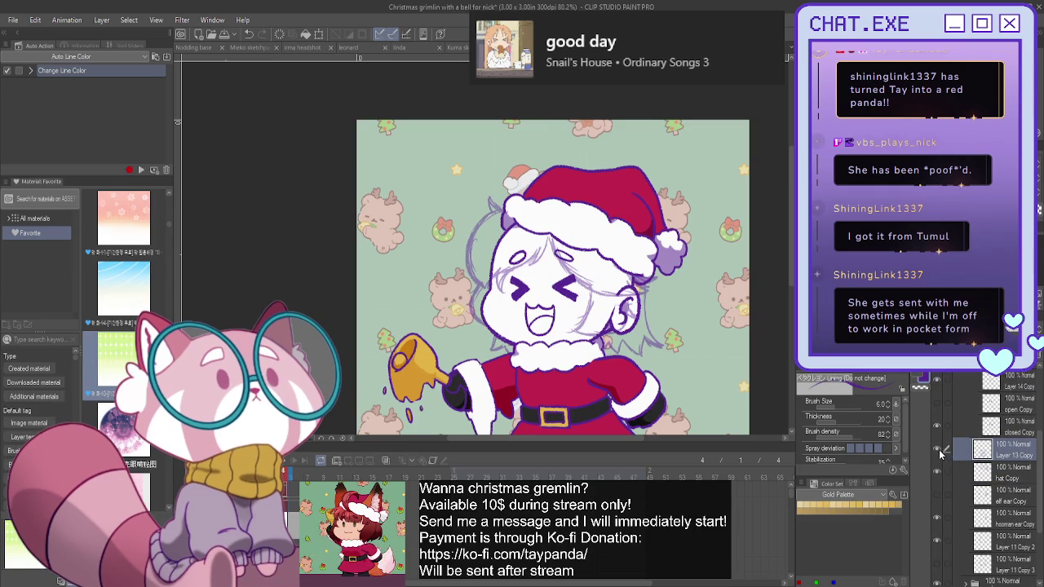
key(ctrl+shift+n)
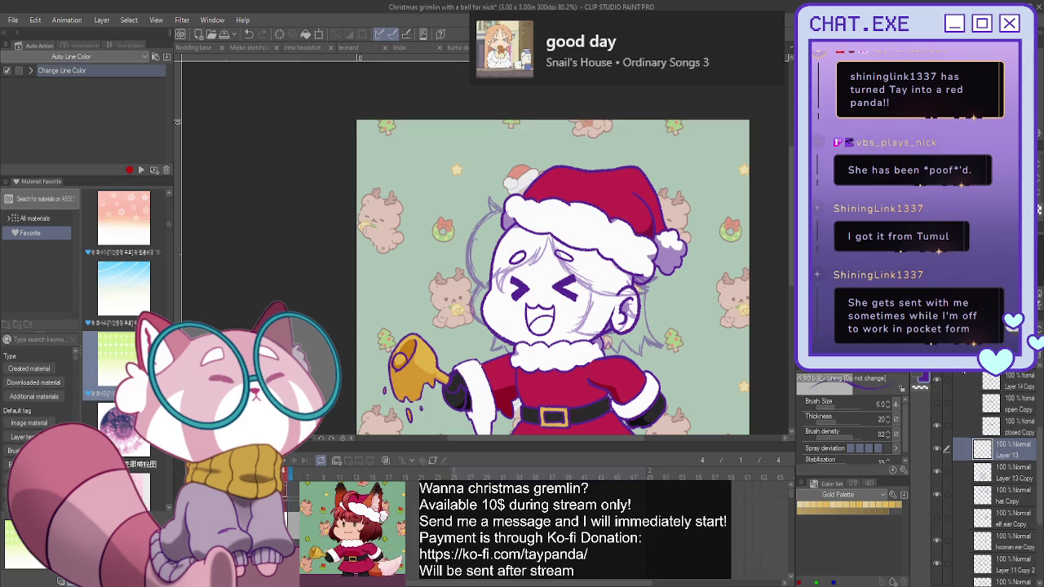
scroll(500, 195, up, 2)
scroll(500, 195, up, 2)
scroll(500, 195, up, 2)
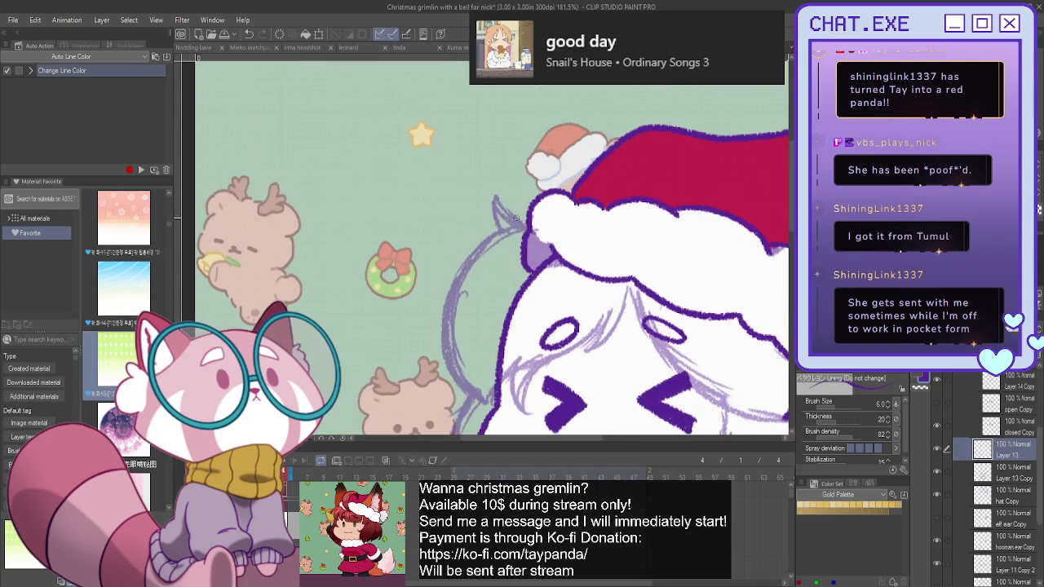
Ink an ear outline and purple strands across the forehead, down the face and along the hair's right and lower edges.
mouse_move(534, 233)
mouse_down()
mouse_move(495, 194)
mouse_move(493, 233)
mouse_move(463, 261)
mouse_up()
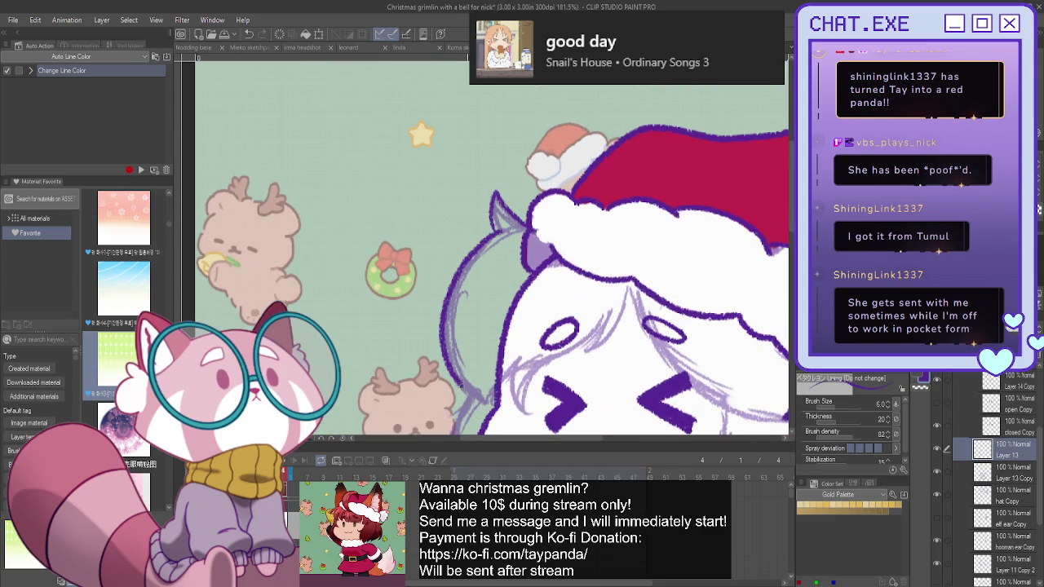
scroll(464, 383, down, 2)
scroll(475, 372, up, 1)
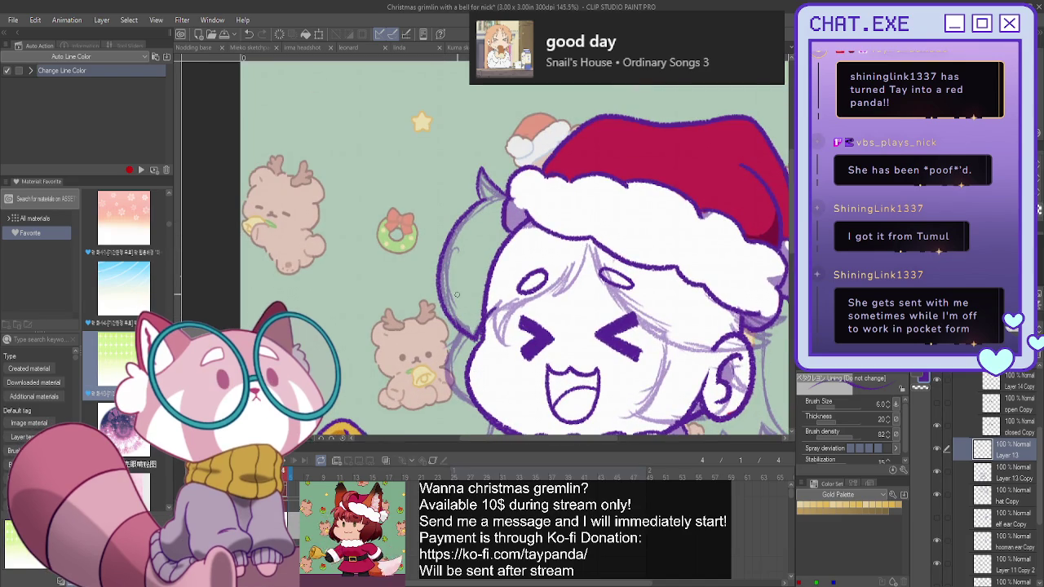
drag(495, 305, 505, 345)
drag(586, 260, 544, 293)
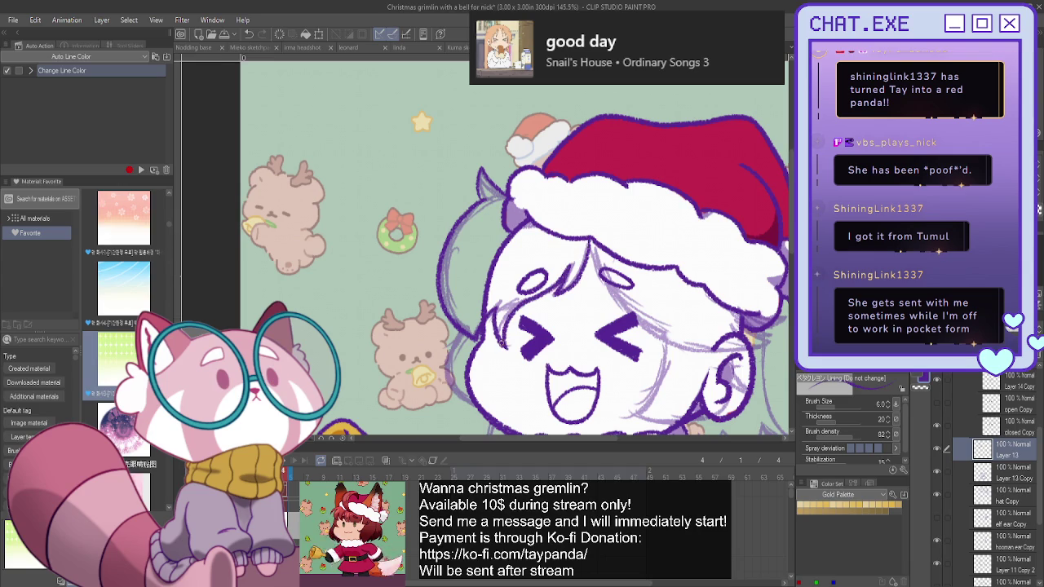
mouse_move(589, 247)
mouse_down()
mouse_move(614, 300)
mouse_move(648, 334)
mouse_move(703, 356)
mouse_move(742, 353)
mouse_up()
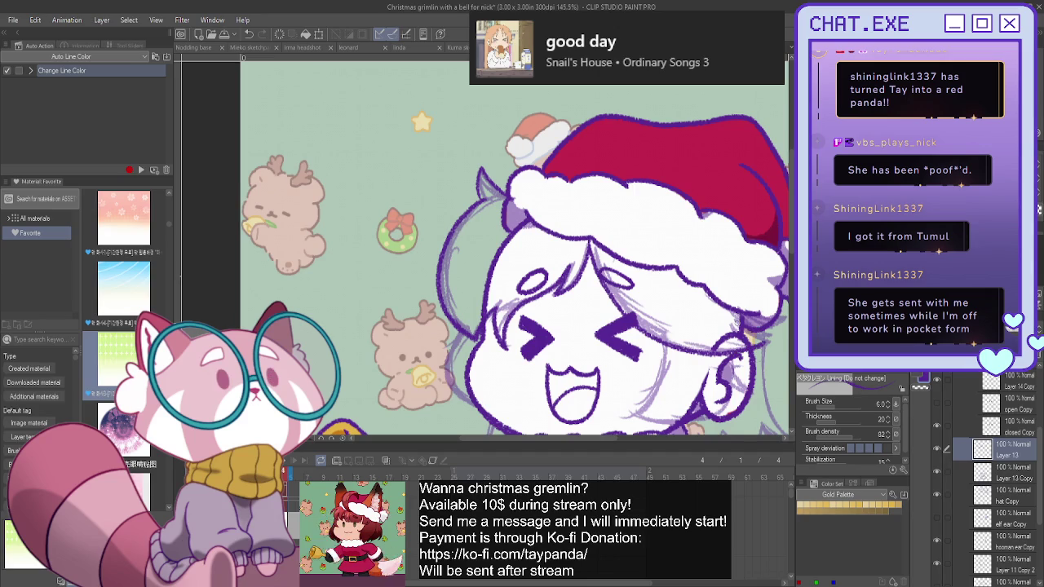
scroll(470, 332, down, 1)
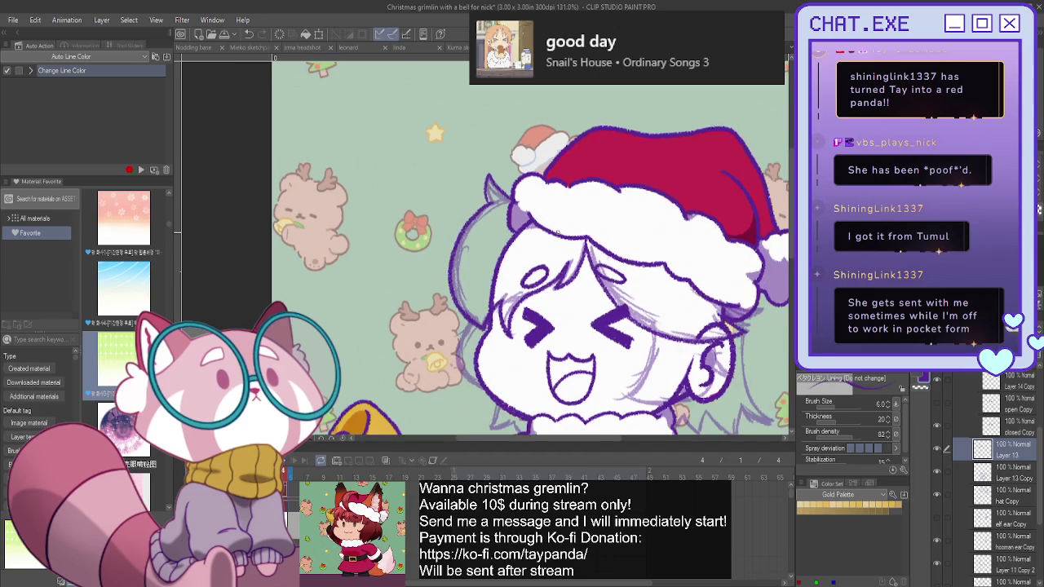
drag(479, 322, 475, 375)
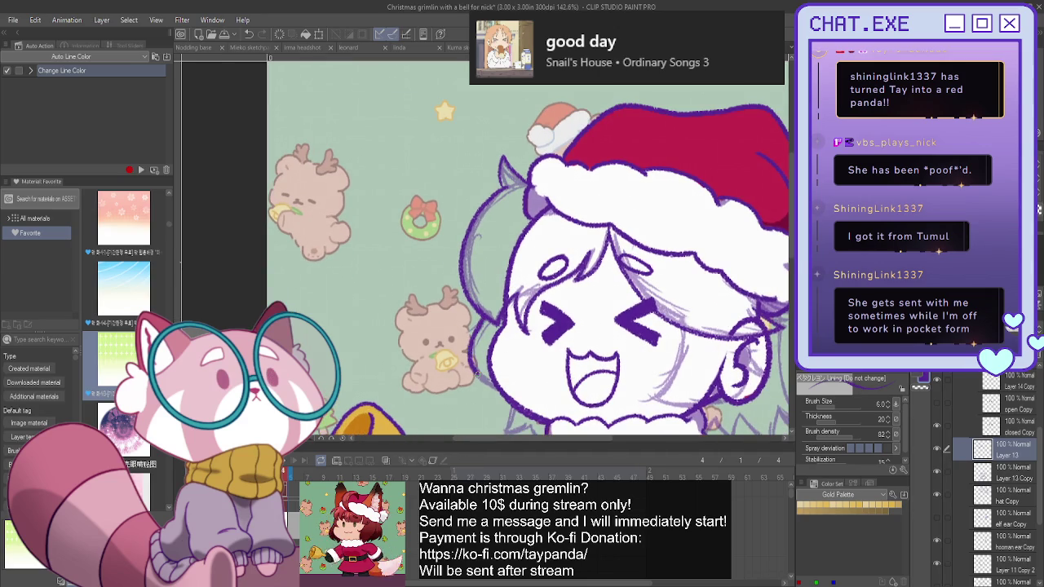
drag(761, 245, 654, 262)
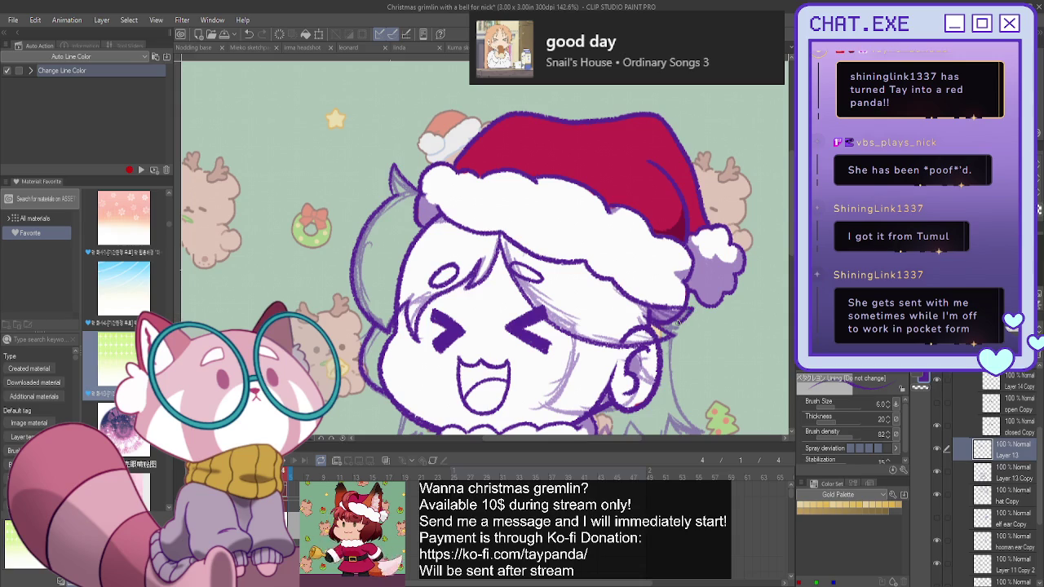
scroll(561, 287, down, 2)
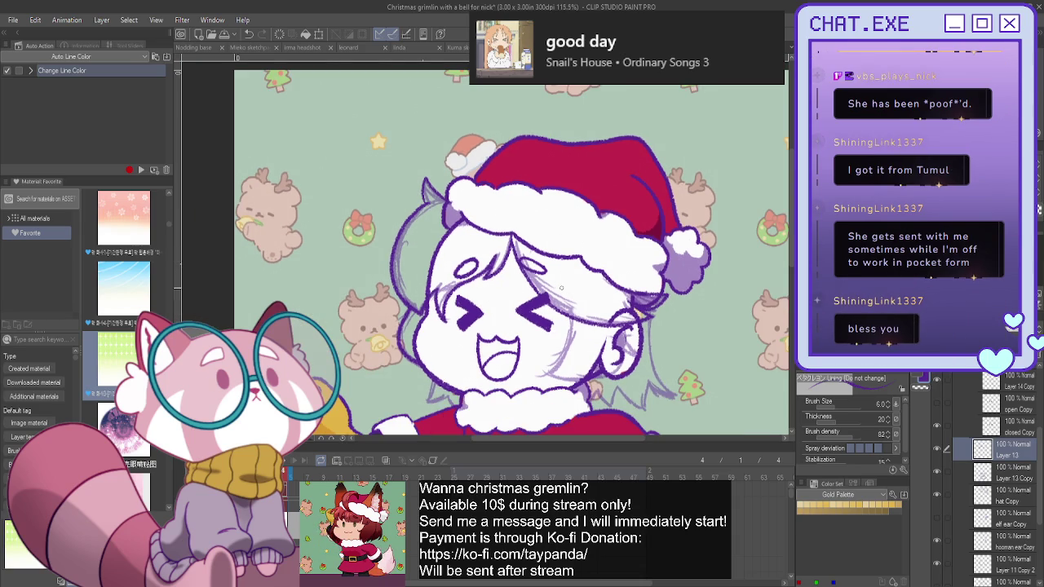
scroll(553, 262, up, 1)
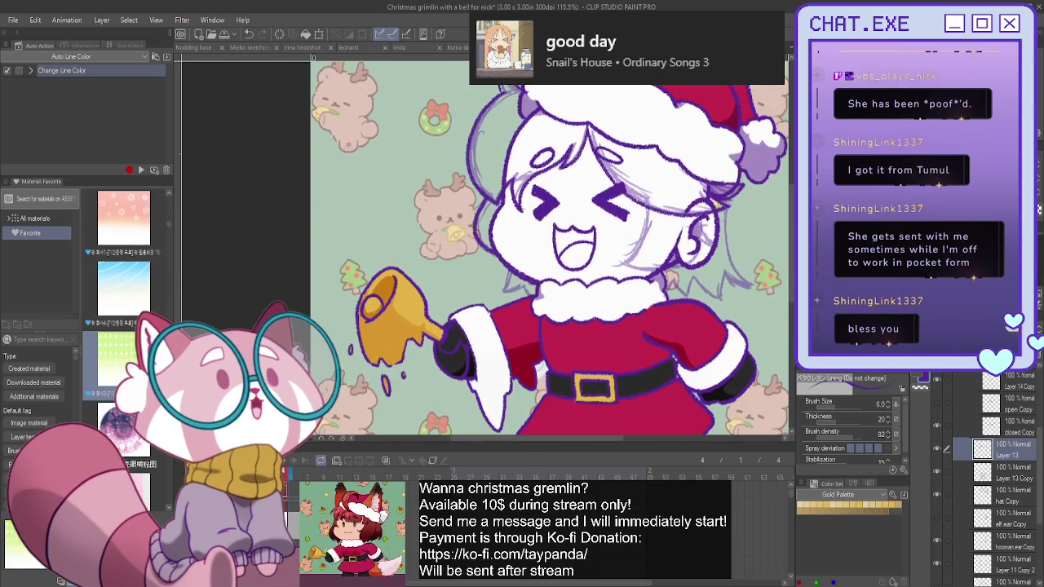
scroll(721, 204, up, 1)
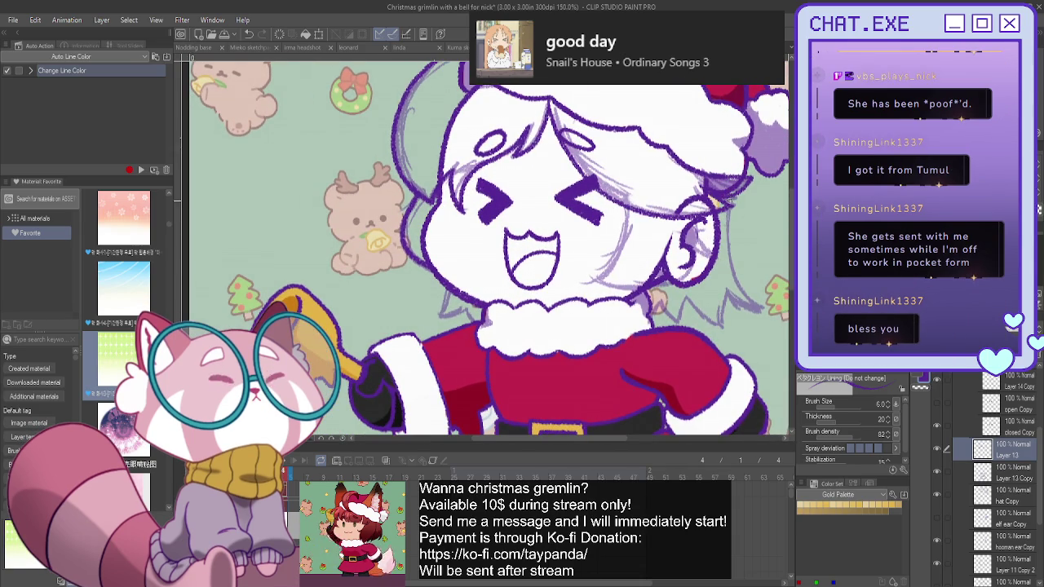
mouse_move(728, 210)
mouse_down()
mouse_move(753, 304)
mouse_move(726, 291)
mouse_move(725, 326)
mouse_up()
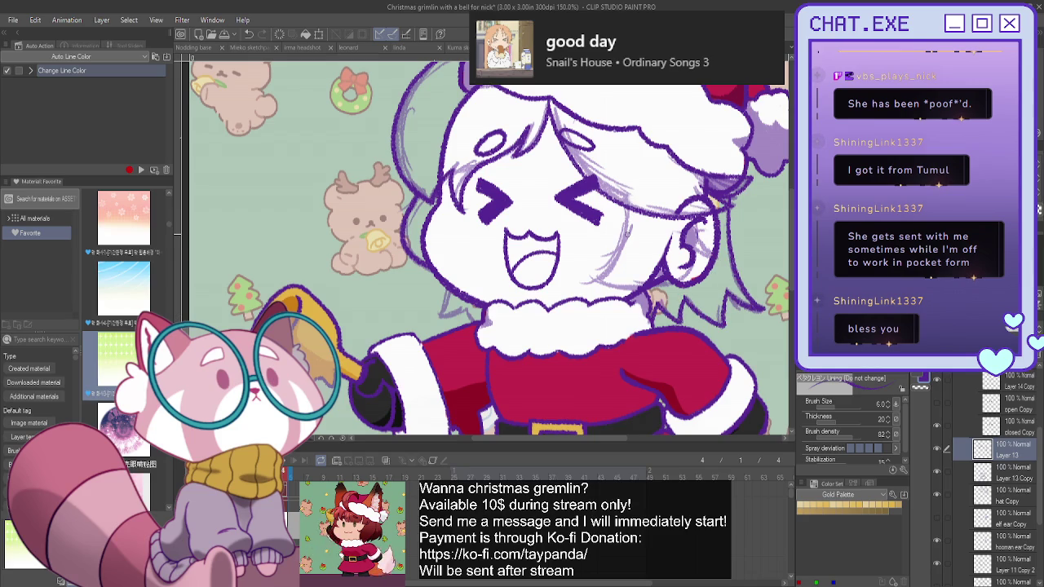
mouse_move(446, 287)
mouse_down()
mouse_move(439, 320)
mouse_move(466, 308)
mouse_move(475, 321)
mouse_up()
At a wider zoom, add short strand lines beside the face, near the ear, chin and cheek.
key(ctrl+minus)
key(ctrl+minus)
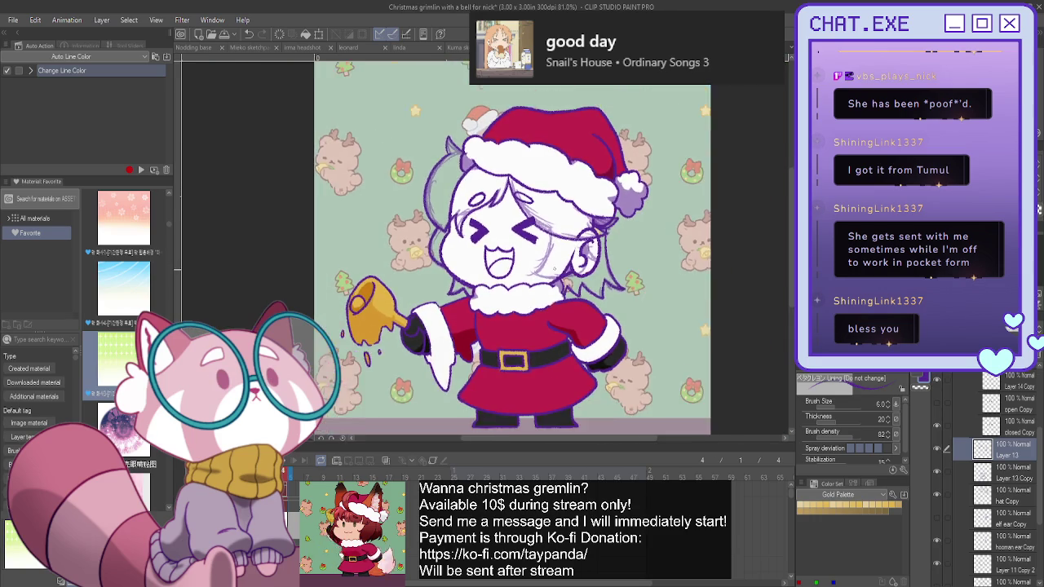
key(ctrl+minus)
scroll(565, 237, up, 1)
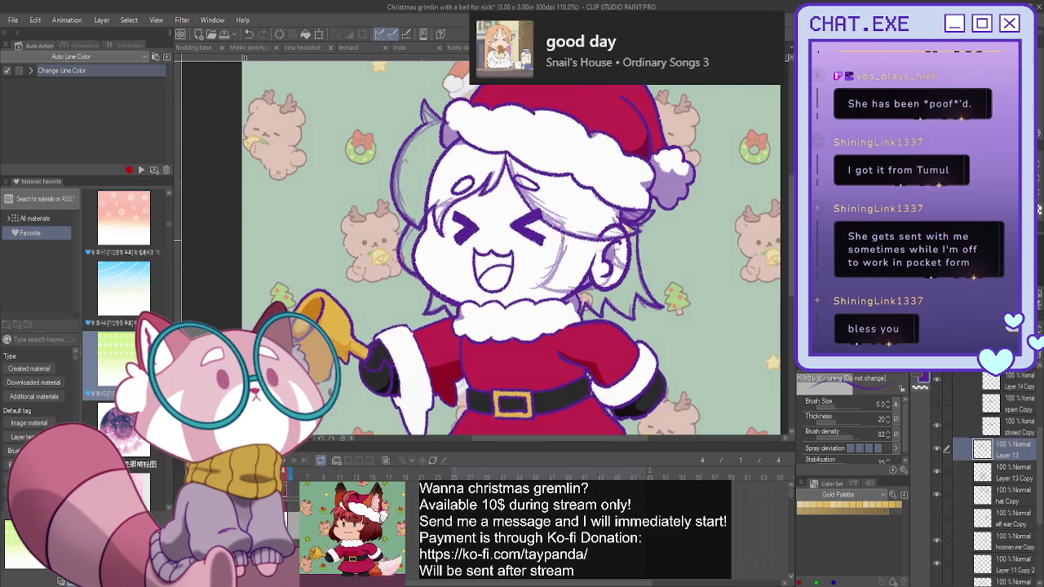
scroll(564, 237, up, 1)
scroll(564, 236, up, 1)
mouse_move(562, 224)
mouse_down()
mouse_move(558, 272)
mouse_move(532, 300)
mouse_up()
drag(629, 237, 639, 269)
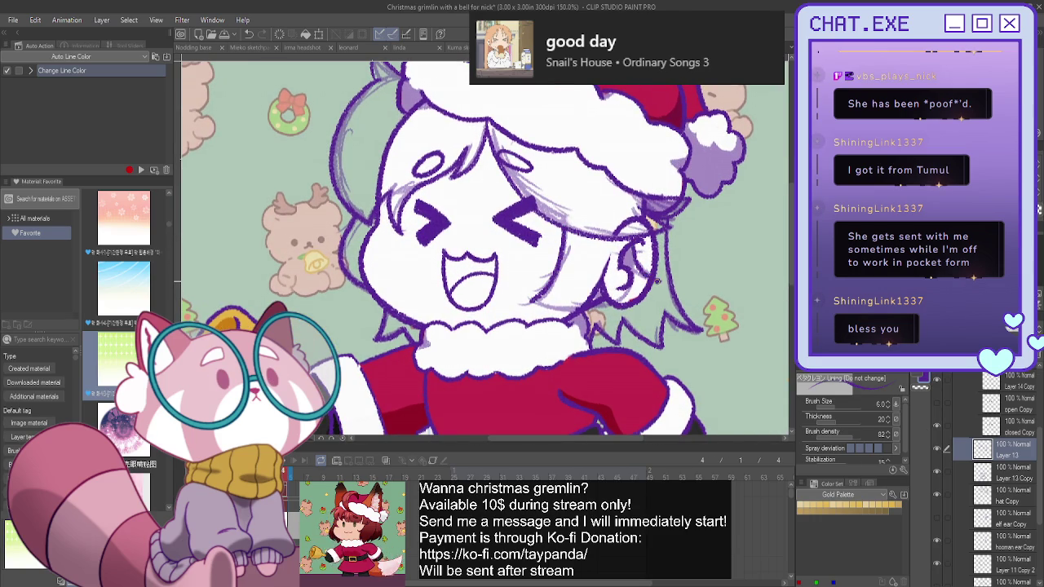
drag(584, 310, 545, 303)
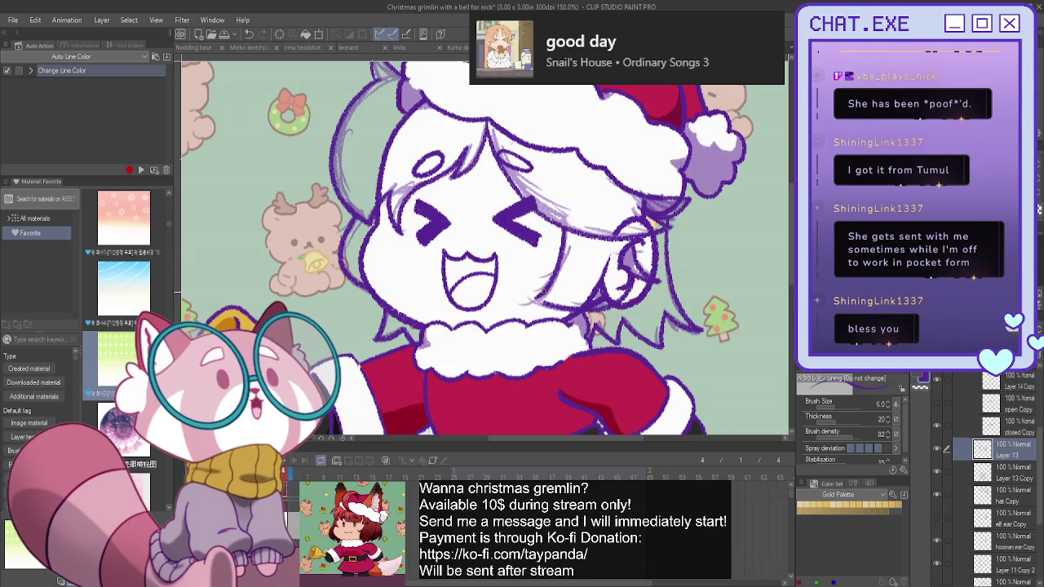
drag(540, 301, 535, 290)
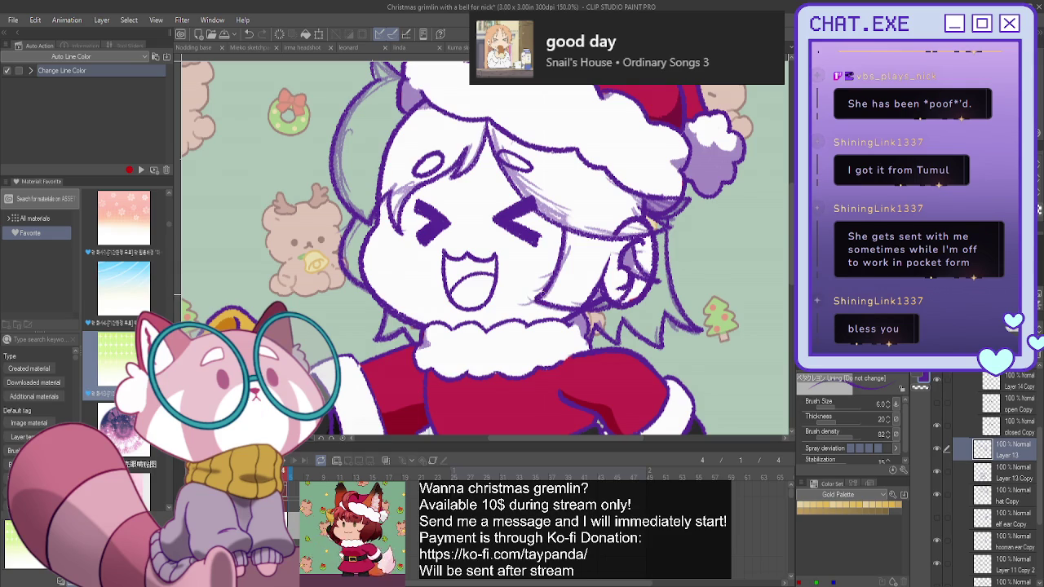
scroll(541, 295, down, 2)
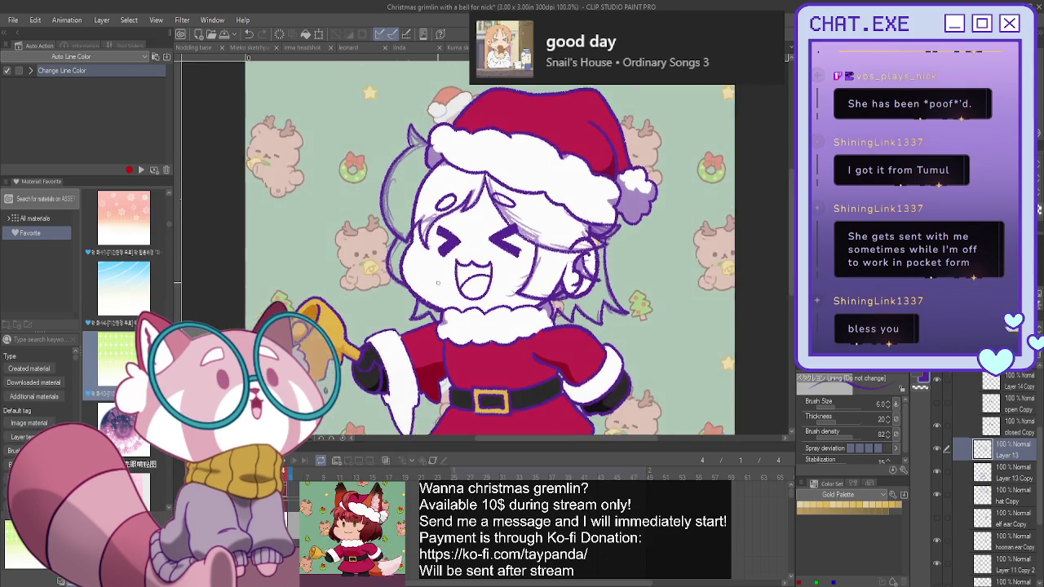
scroll(437, 283, down, 1)
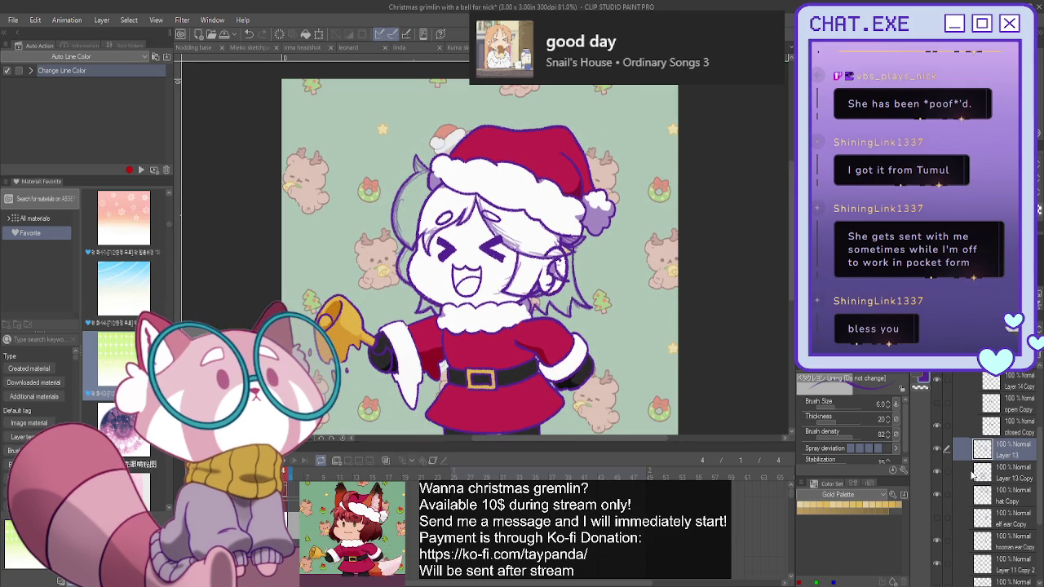
scroll(970, 465, up, 3)
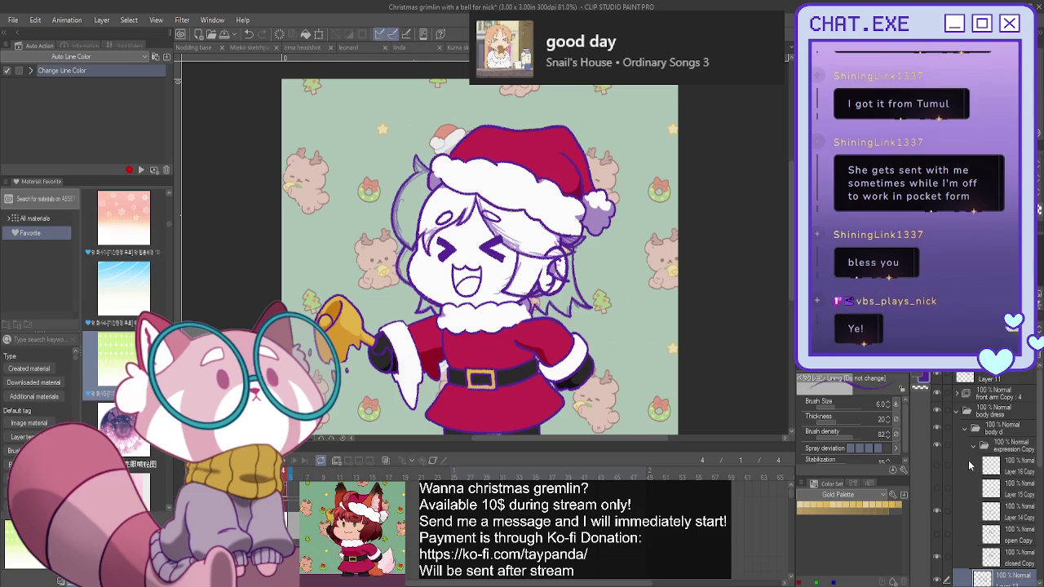
With the Object tool, click the hair, hat and ear to identify their layers, then return to Layer 11 Copy 2.
click(942, 379)
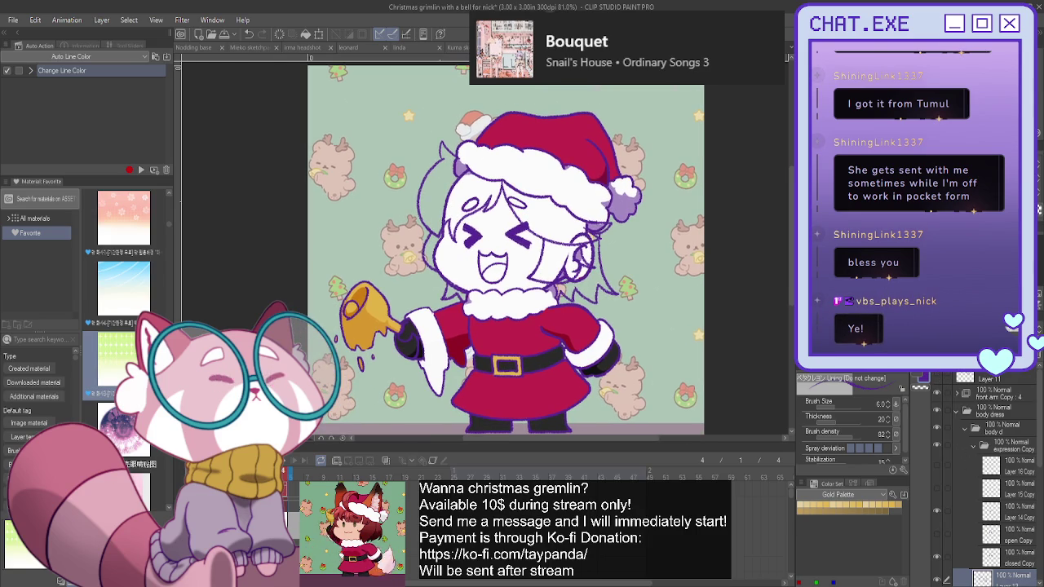
key(o)
scroll(445, 190, up, 1)
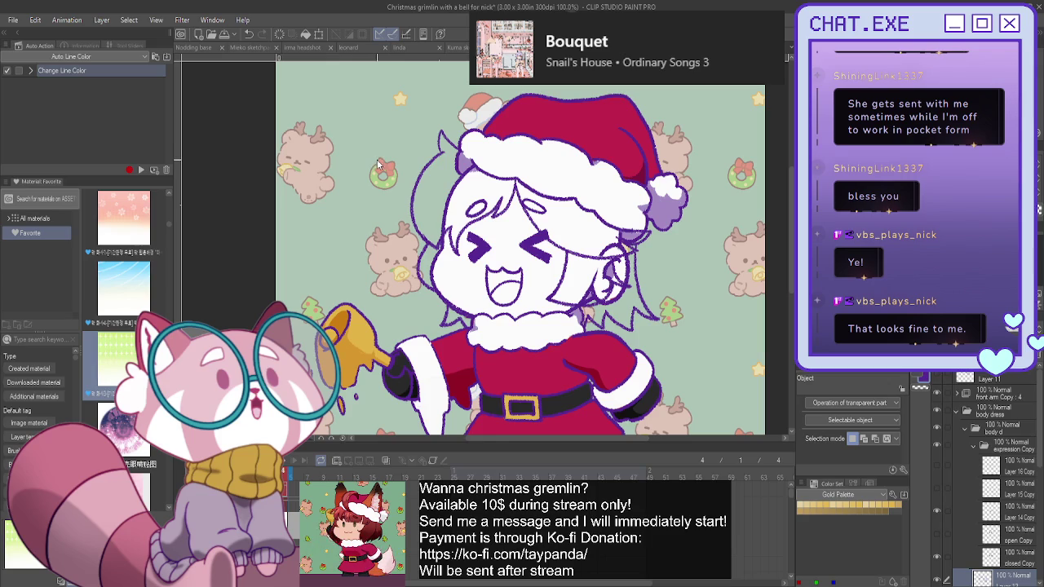
click(457, 194)
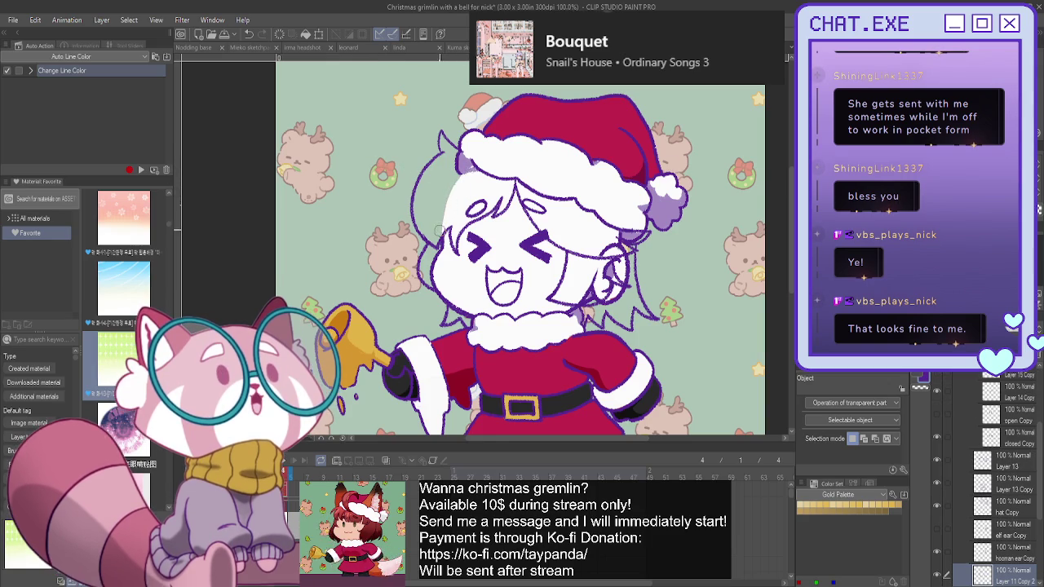
click(459, 170)
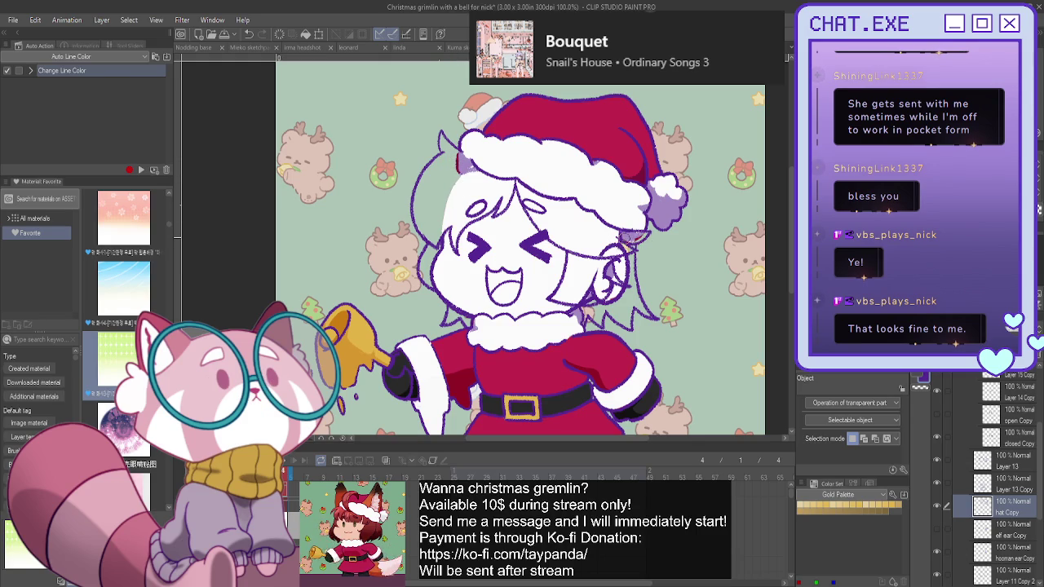
click(617, 244)
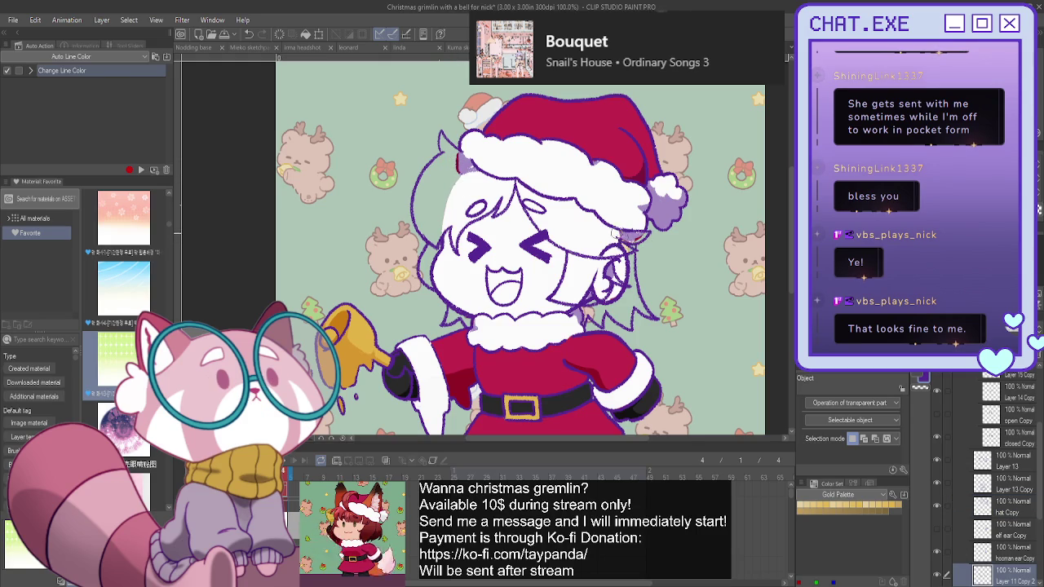
click(599, 251)
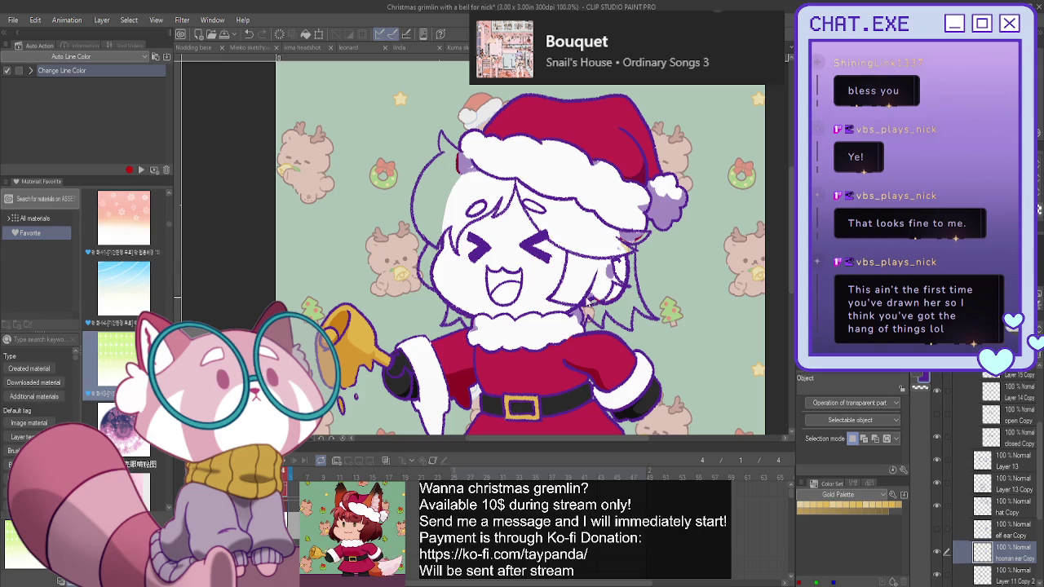
key(alt+bracketleft)
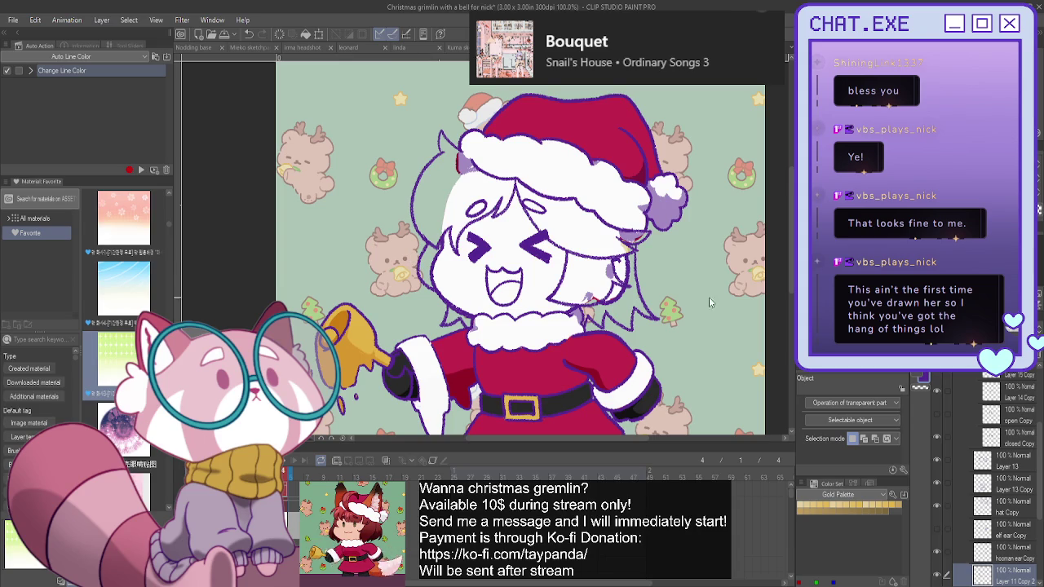
Expand the color folder and make Layer 17 Copy the active layer for the hair.
scroll(962, 507, down, 3)
scroll(959, 504, down, 2)
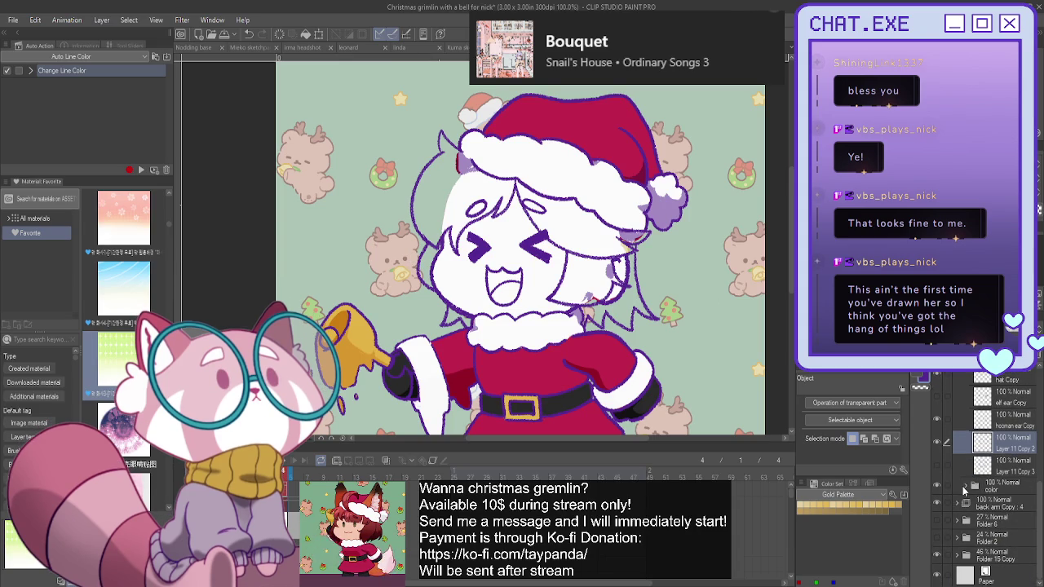
click(964, 487)
click(995, 483)
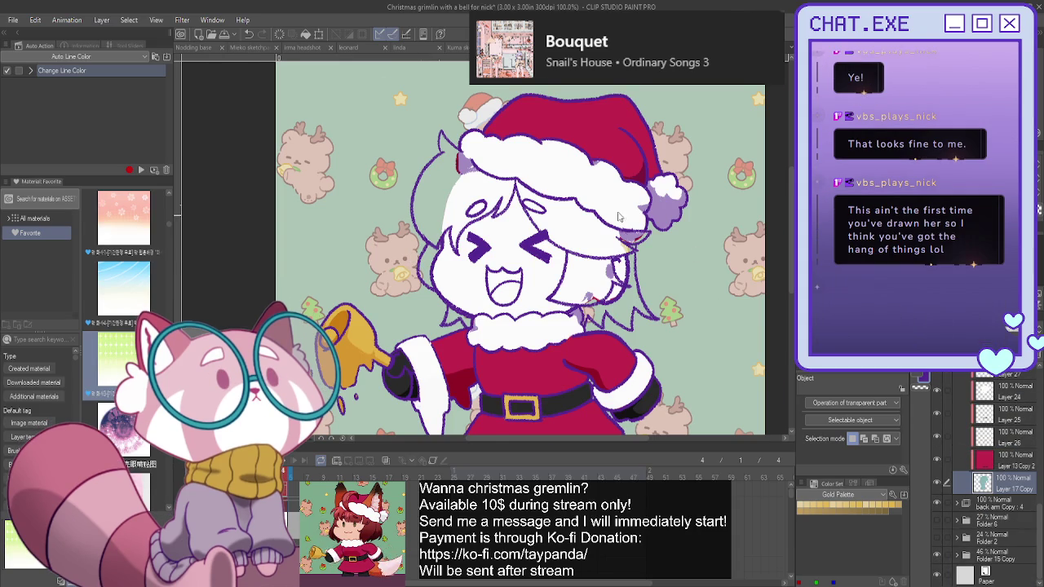
scroll(618, 216, up, 2)
key(b)
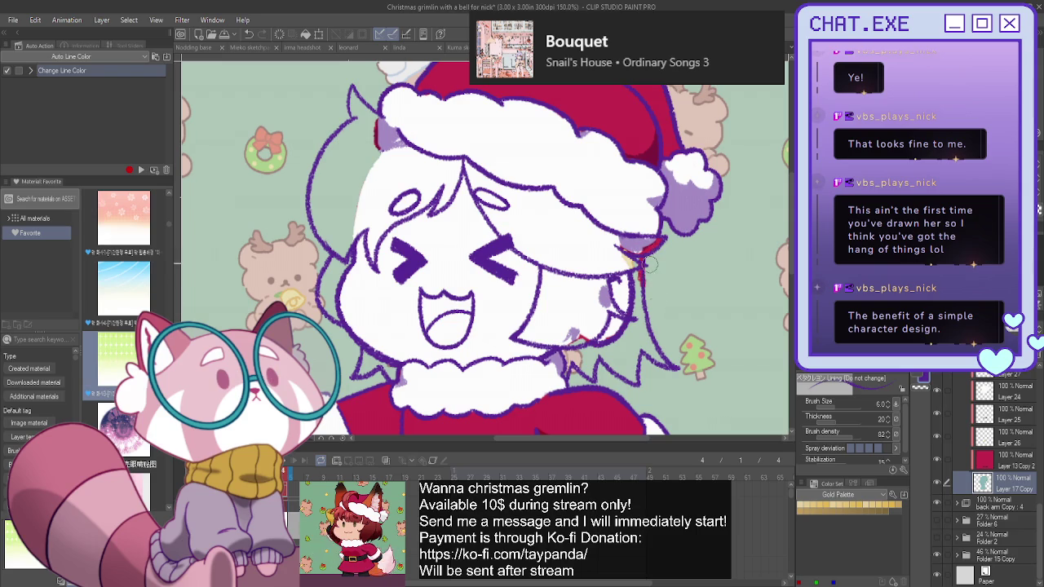
Paint deep red over the right-side hair and along the jaw with the G-pen.
drag(640, 269, 642, 306)
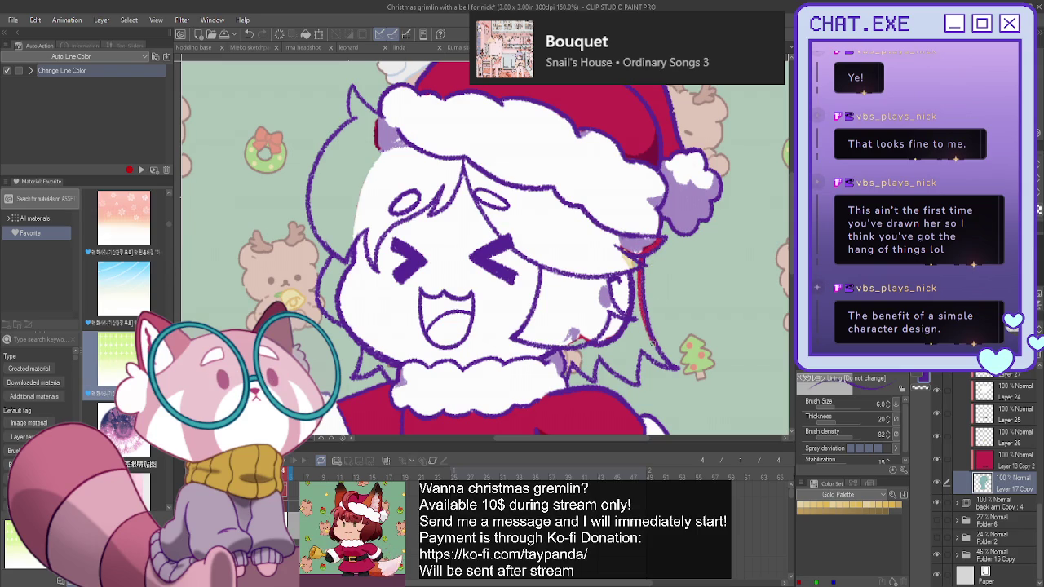
key(p)
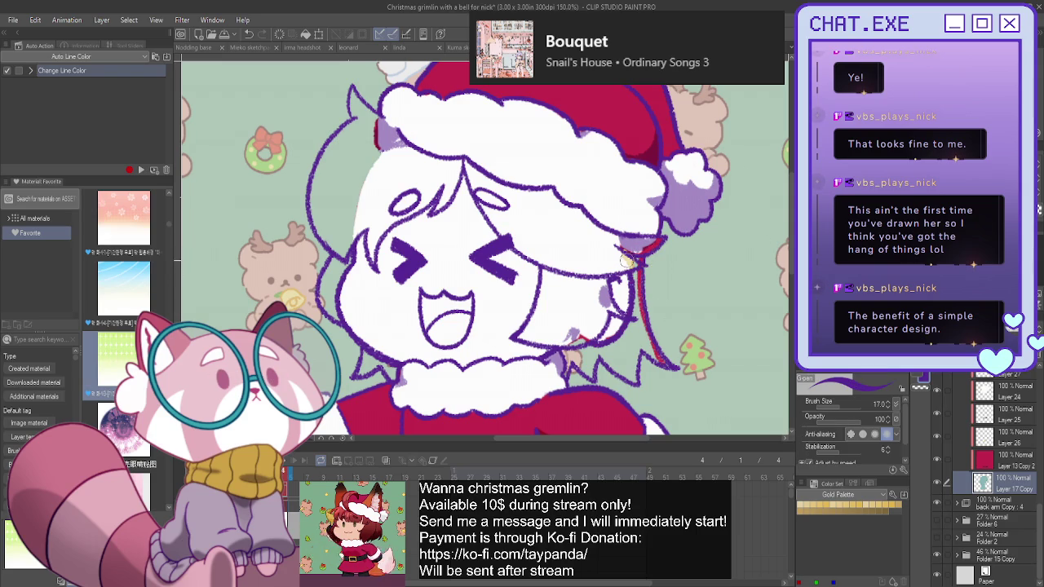
mouse_move(635, 261)
mouse_down()
mouse_move(649, 336)
mouse_move(668, 367)
mouse_move(639, 362)
mouse_move(632, 379)
mouse_move(600, 352)
mouse_move(594, 374)
mouse_move(574, 380)
mouse_move(581, 353)
mouse_up()
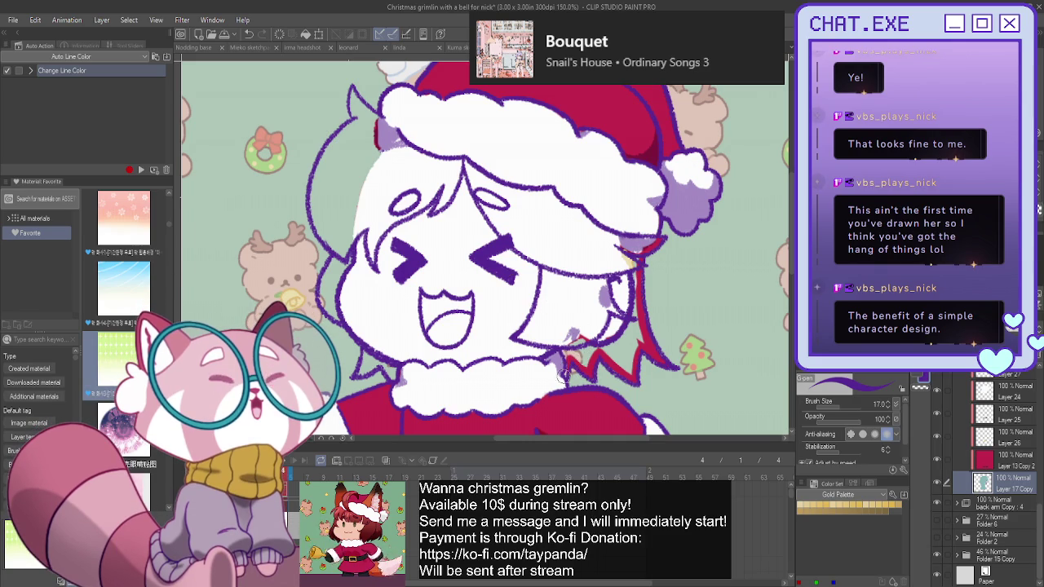
mouse_move(569, 326)
mouse_down()
mouse_move(566, 364)
mouse_move(618, 369)
mouse_up()
drag(613, 330, 630, 371)
drag(629, 302, 632, 371)
drag(633, 262, 633, 310)
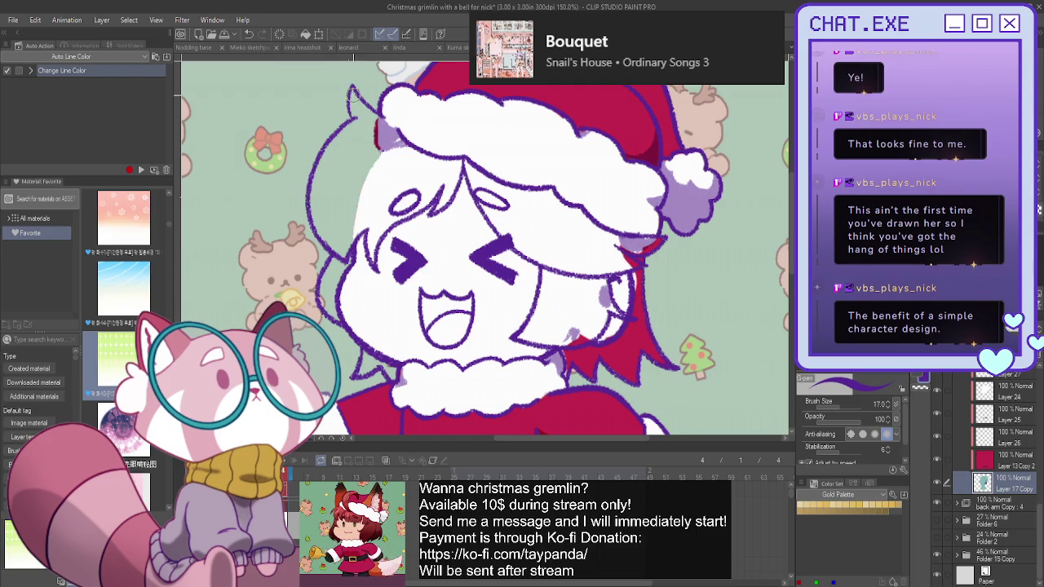
Paint red hair from under the hat down the left side of the face to below the chin.
drag(352, 92, 359, 127)
mouse_move(353, 89)
mouse_down()
mouse_move(373, 122)
mouse_move(360, 116)
mouse_move(363, 163)
mouse_up()
drag(359, 119, 321, 173)
mouse_move(334, 135)
mouse_down()
mouse_move(313, 206)
mouse_move(323, 245)
mouse_move(342, 224)
mouse_move(321, 184)
mouse_up()
drag(334, 236, 343, 163)
drag(359, 213, 355, 157)
drag(365, 192, 359, 138)
drag(354, 256, 329, 309)
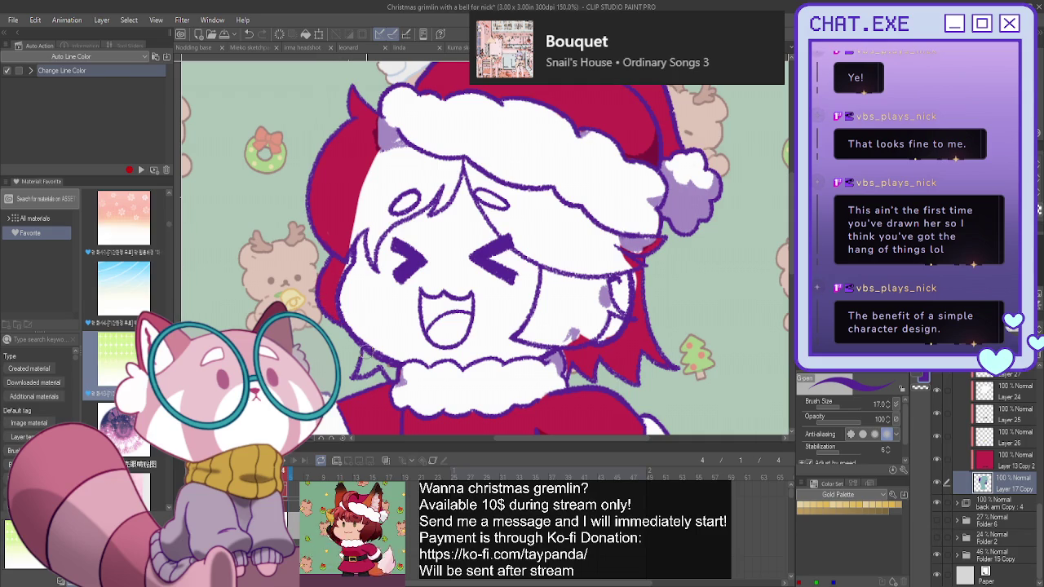
mouse_move(365, 351)
mouse_down()
mouse_move(371, 371)
mouse_move(388, 354)
mouse_up()
key(ctrl+minus)
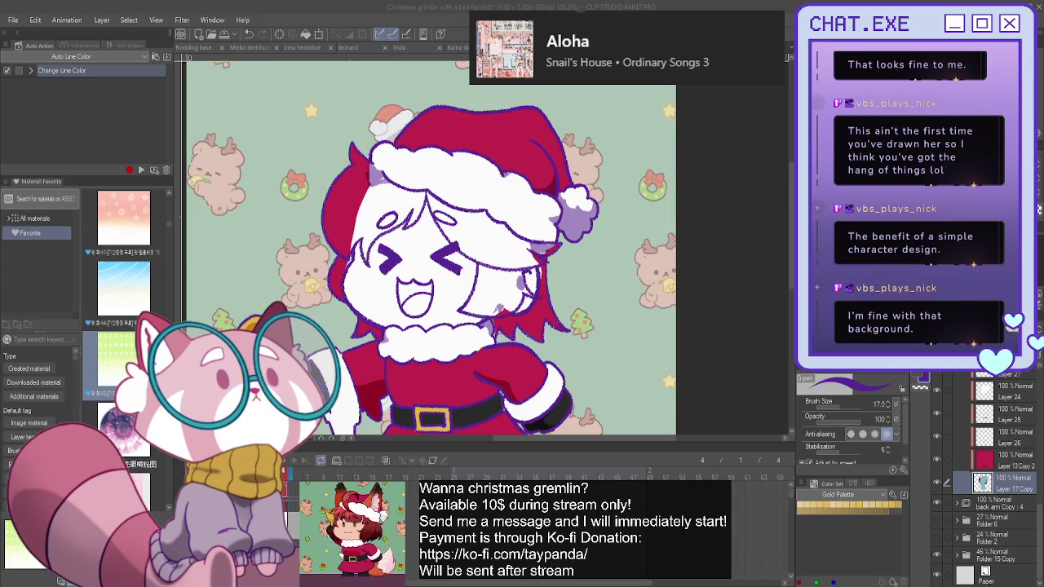
key(ctrl+Tab)
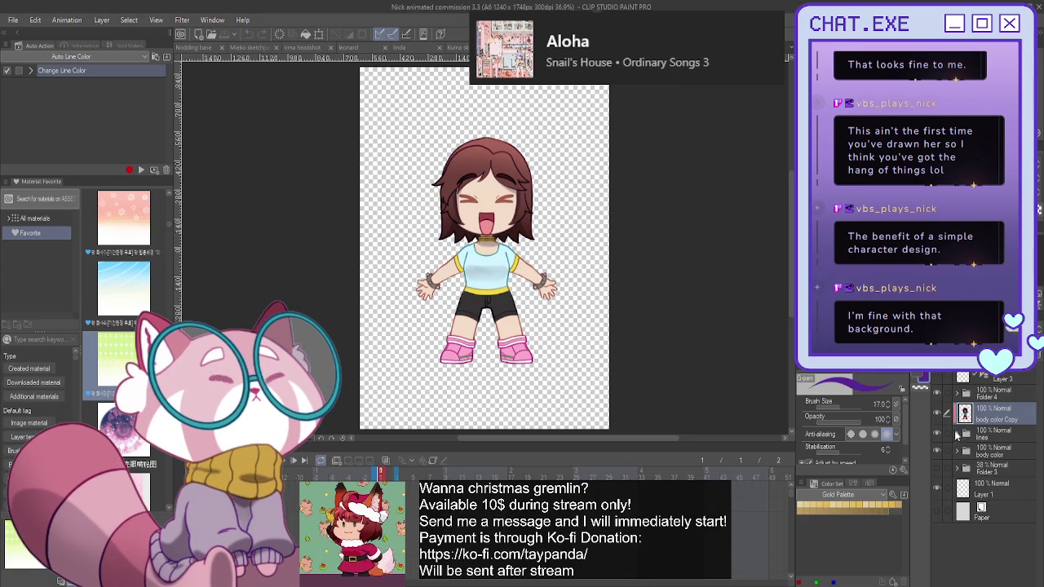
Inspect the earlier commission's body color and Folder 5 hair layers, including the Multiply shading, then return to the gremlin.
click(957, 452)
scroll(956, 459, down, 2)
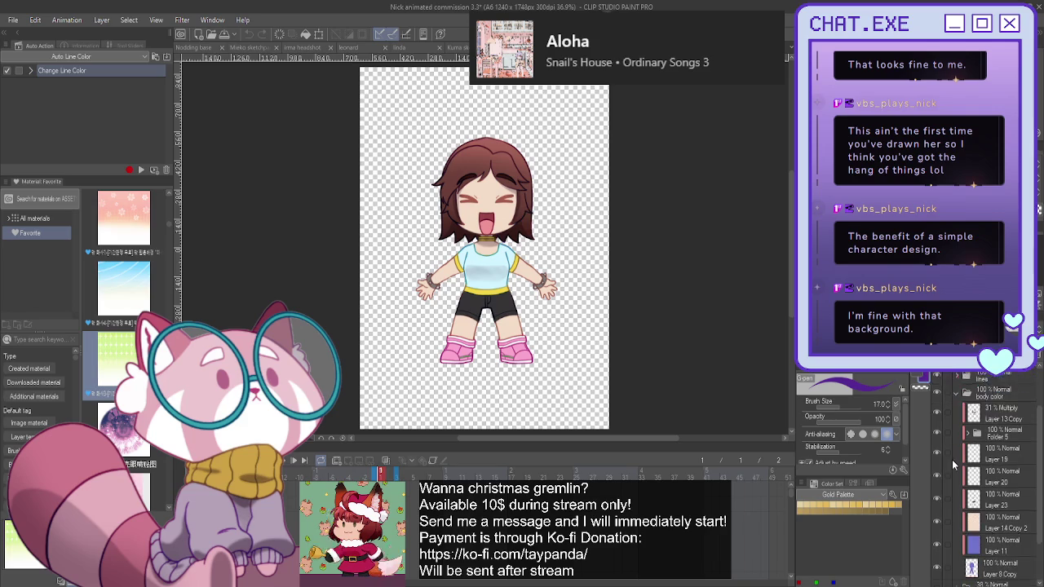
scroll(953, 469, down, 3)
scroll(954, 465, up, 2)
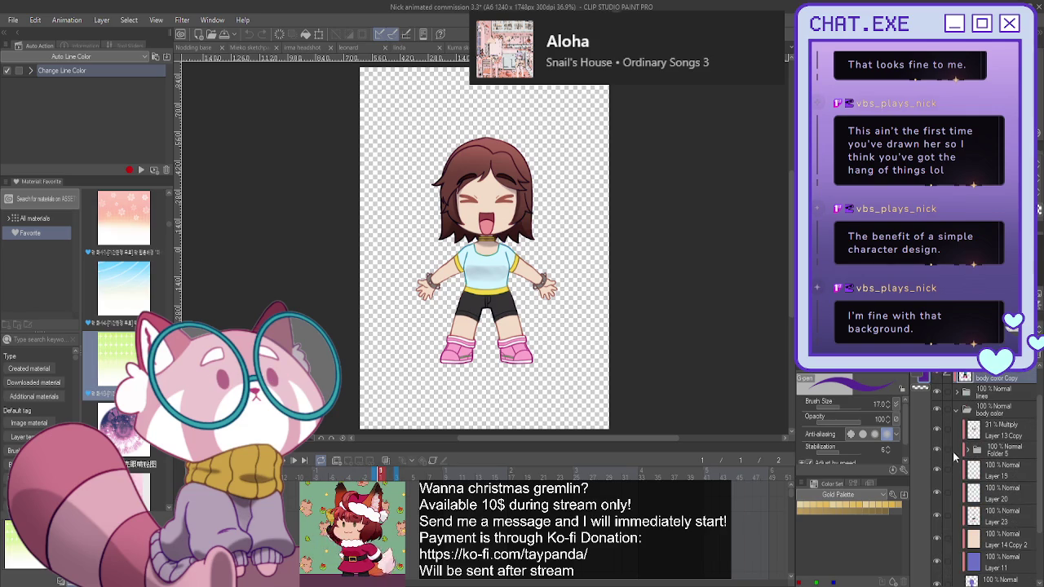
click(939, 454)
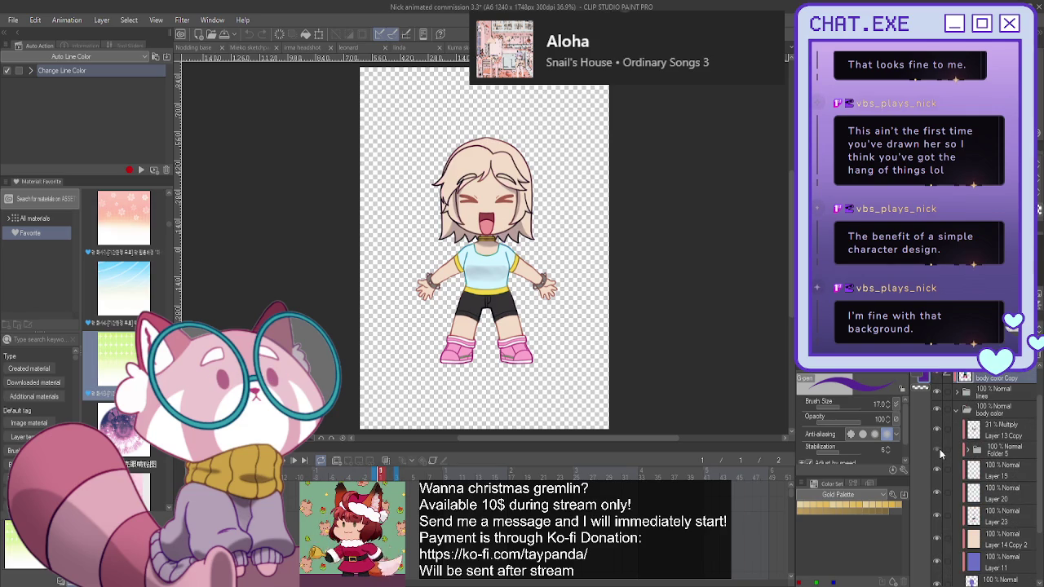
click(967, 451)
click(998, 467)
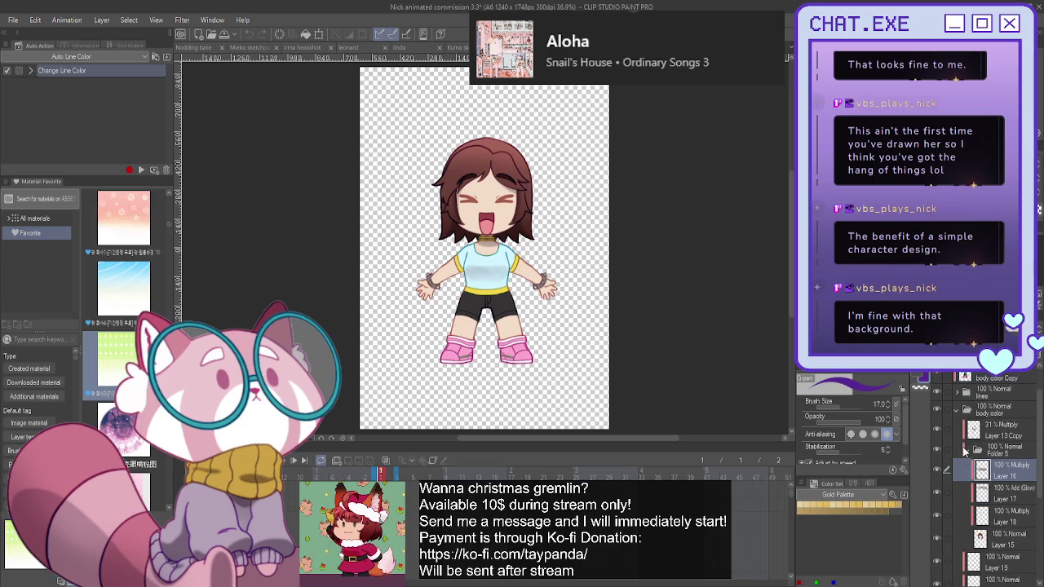
scroll(485, 190, up, 2)
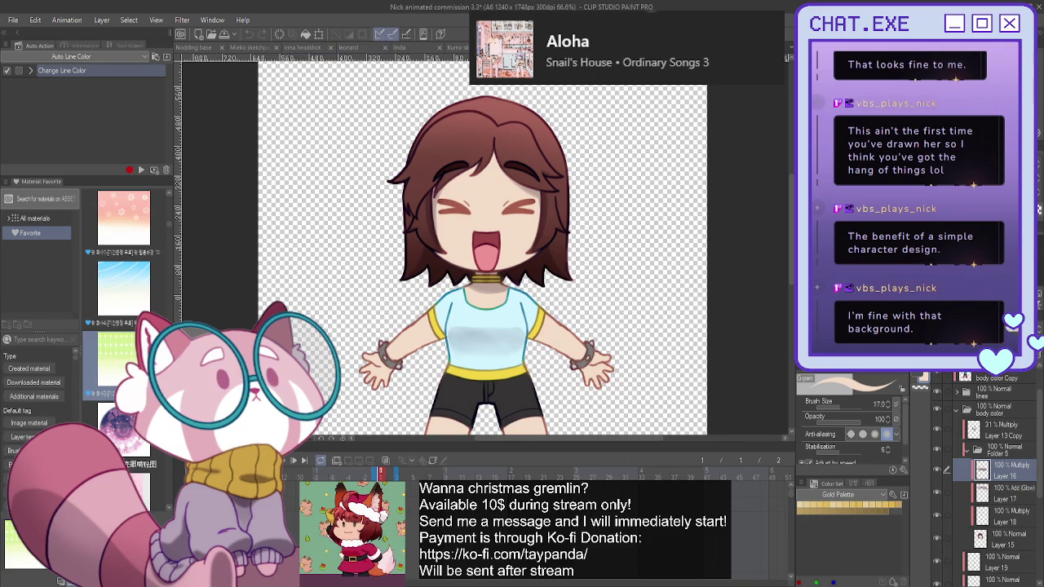
key(ctrl+Tab)
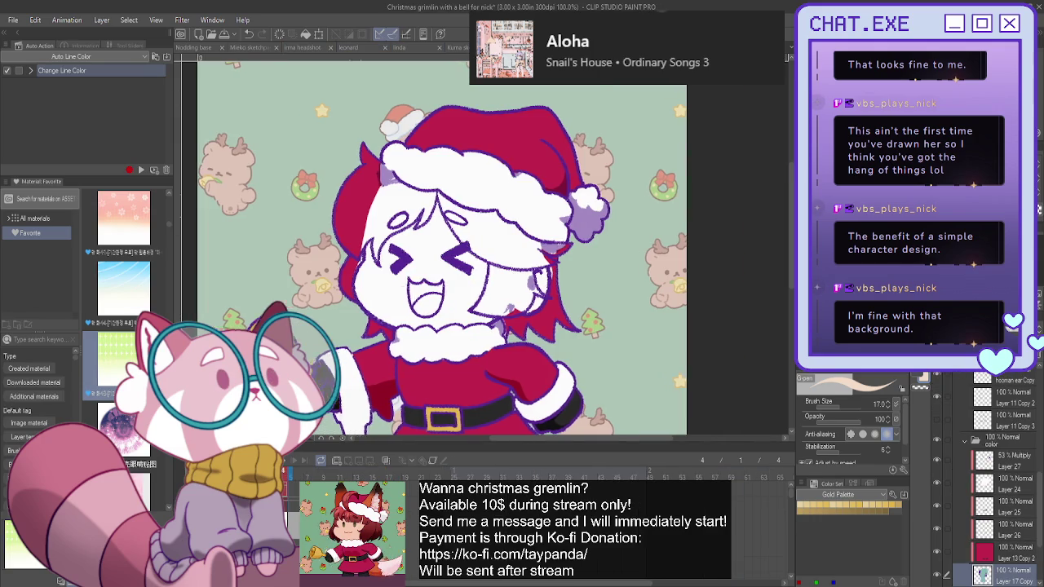
On a new layer above Layer 24, paint beige skin along the face edges and fill the face.
drag(432, 269, 558, 247)
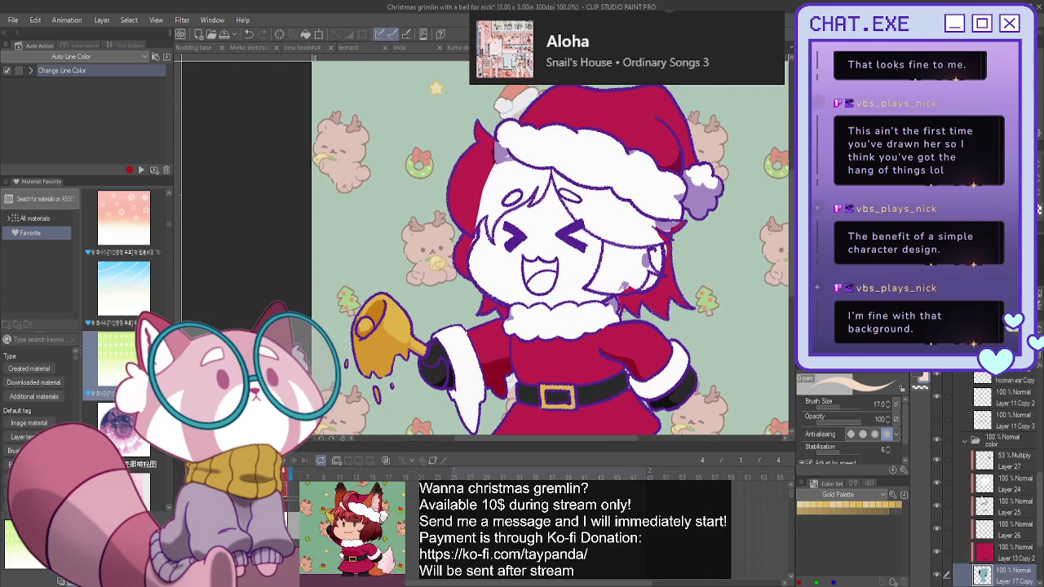
click(1011, 483)
key(ctrl+shift+n)
scroll(548, 219, up, 2)
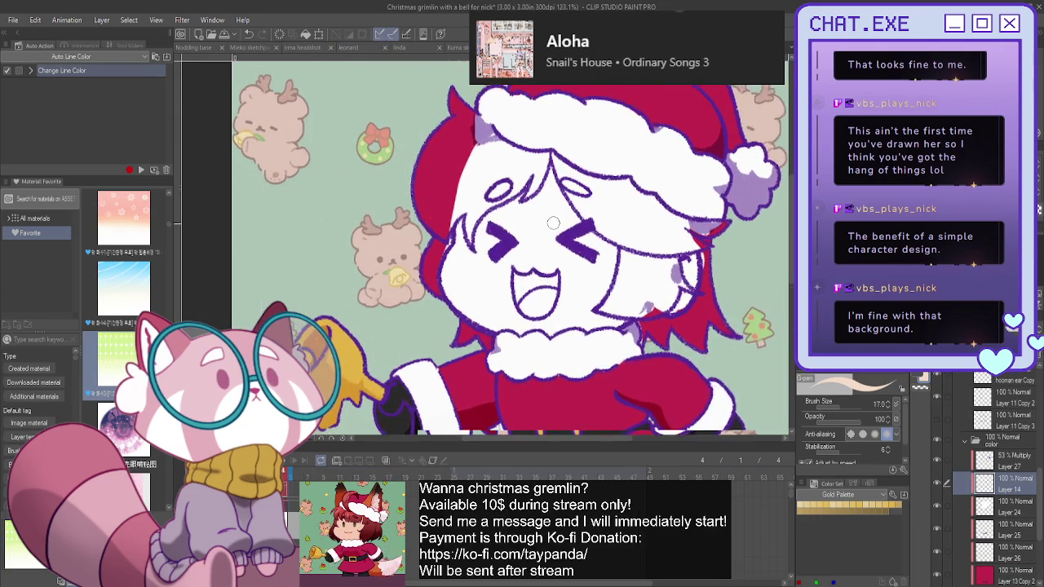
drag(551, 162, 589, 229)
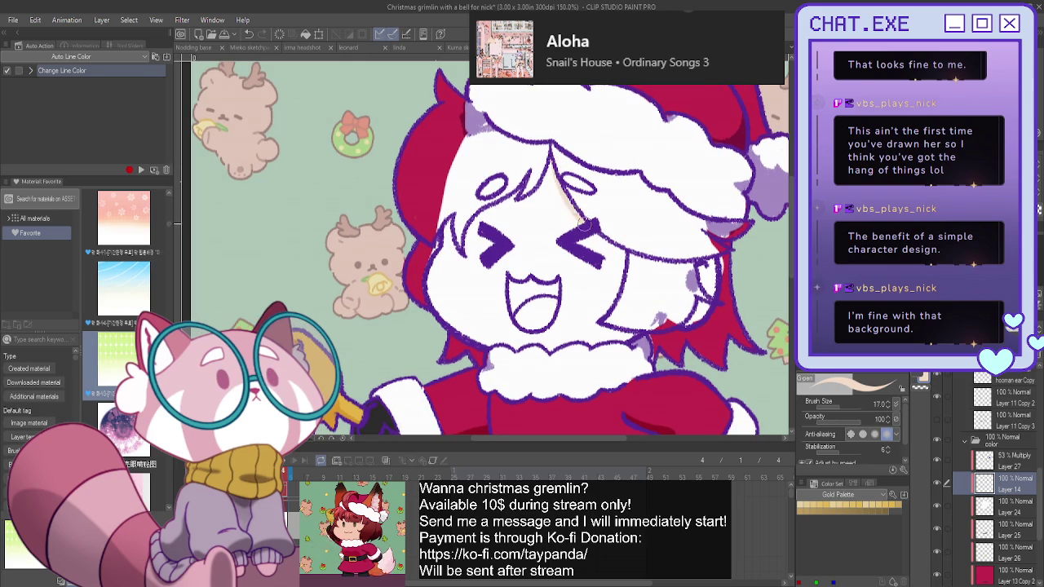
mouse_move(544, 162)
mouse_down()
mouse_move(603, 242)
mouse_move(609, 310)
mouse_up()
mouse_move(711, 285)
mouse_down()
mouse_move(701, 262)
mouse_move(696, 311)
mouse_up()
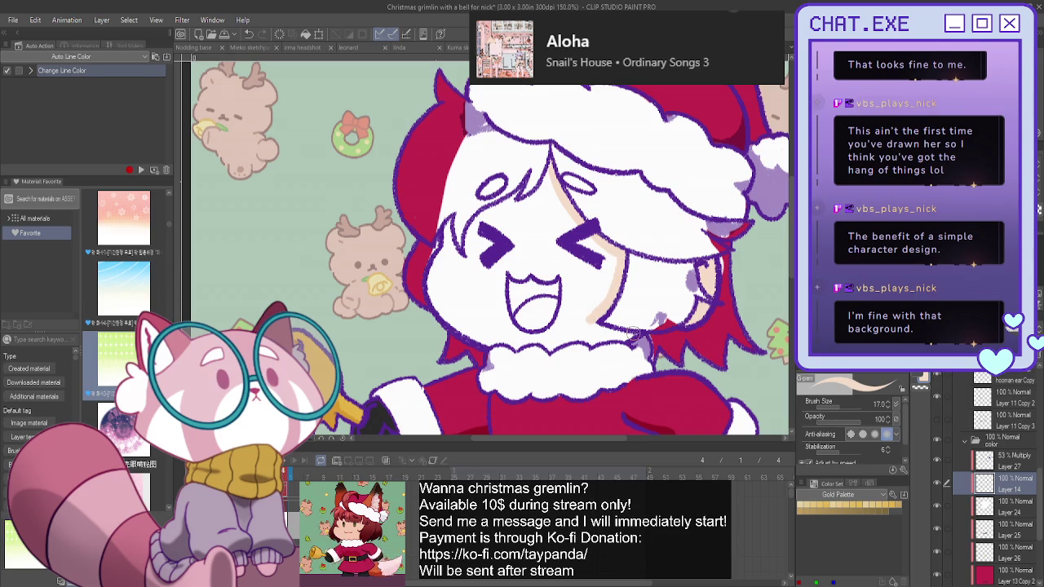
mouse_move(600, 329)
mouse_down()
mouse_move(515, 347)
mouse_move(435, 268)
mouse_move(461, 198)
mouse_move(506, 204)
mouse_move(463, 265)
mouse_up()
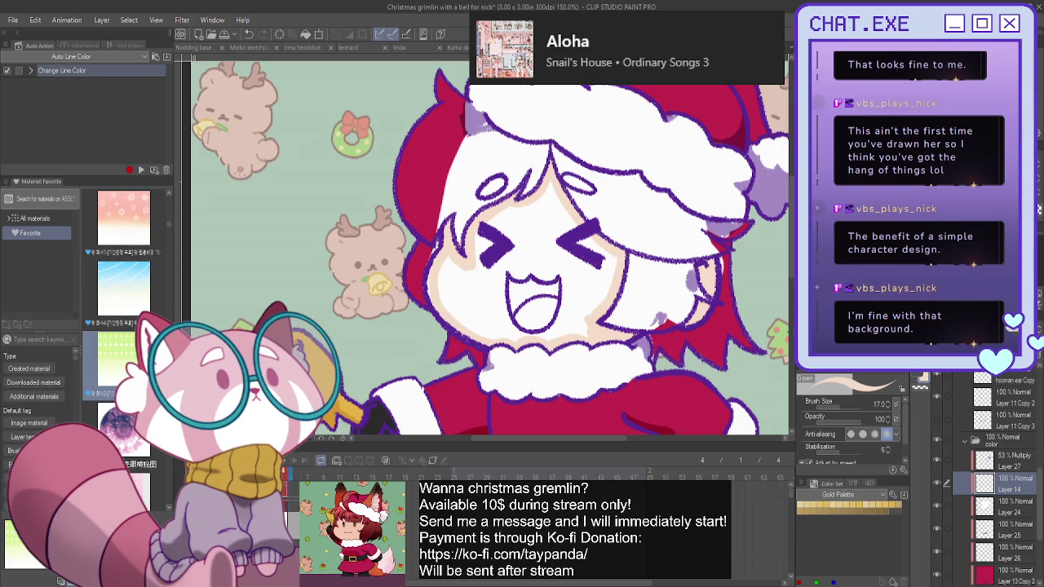
key(g)
click(534, 262)
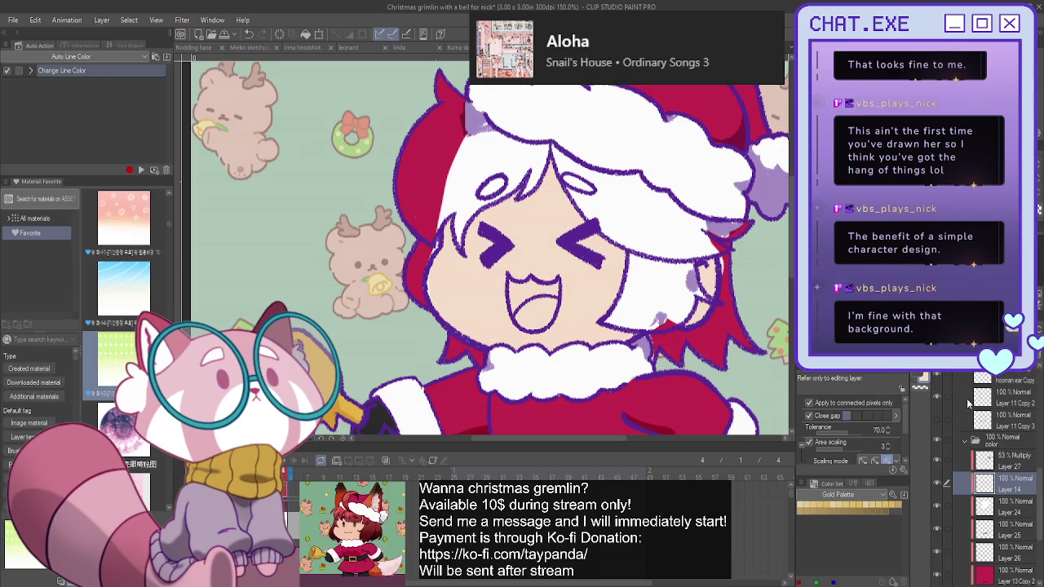
Add a new folder above Layer 24 and glance at the Nick commission drawing for reference.
click(1012, 506)
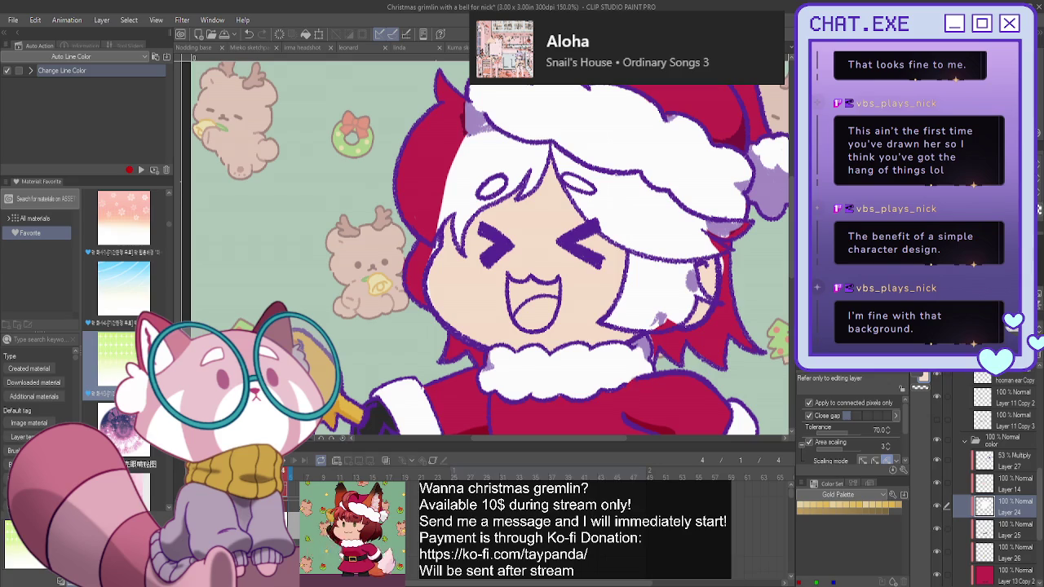
key(ctrl+shift+n)
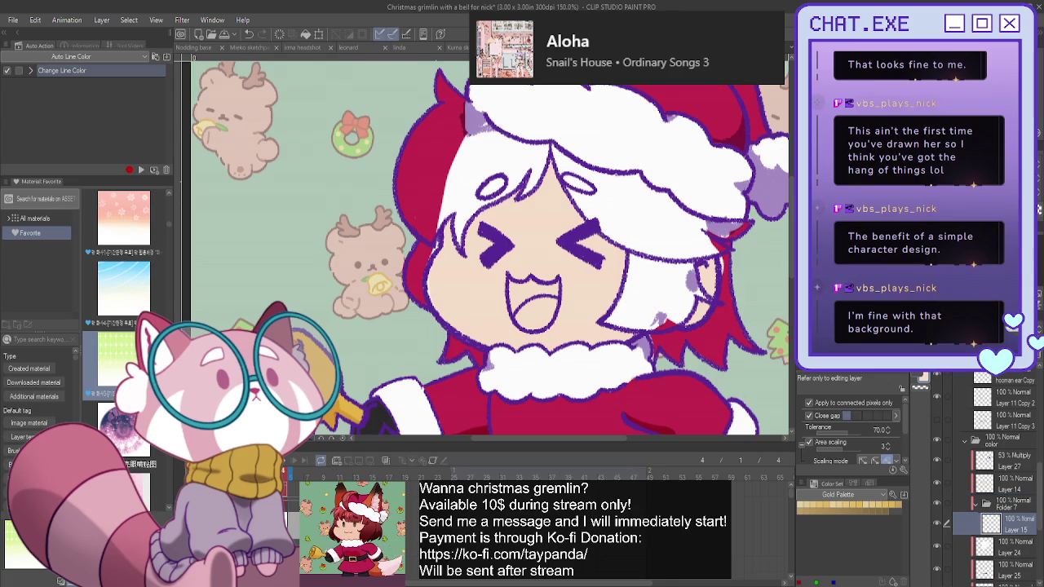
key(ctrl+Tab)
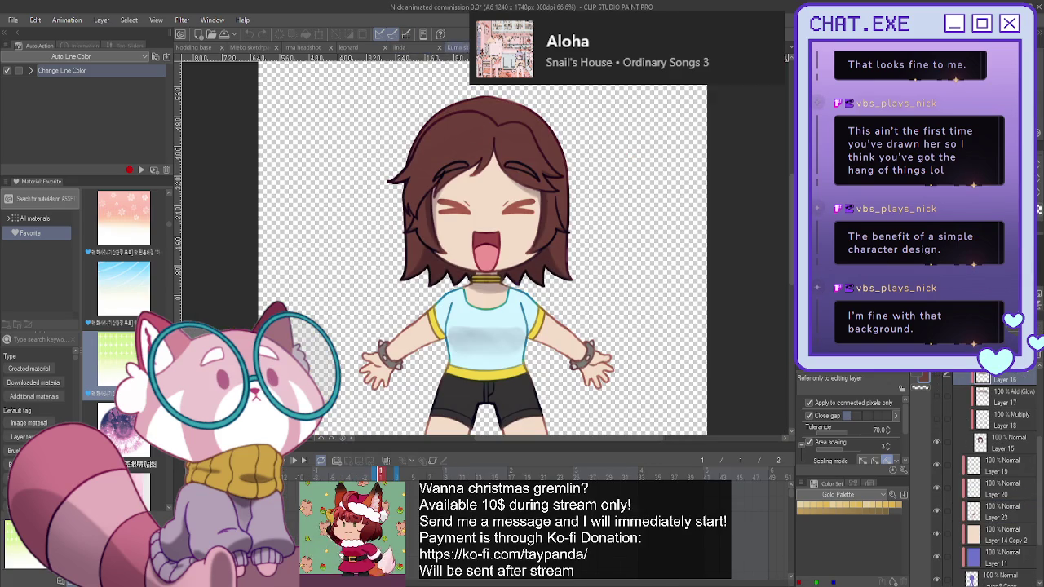
key(ctrl+Tab)
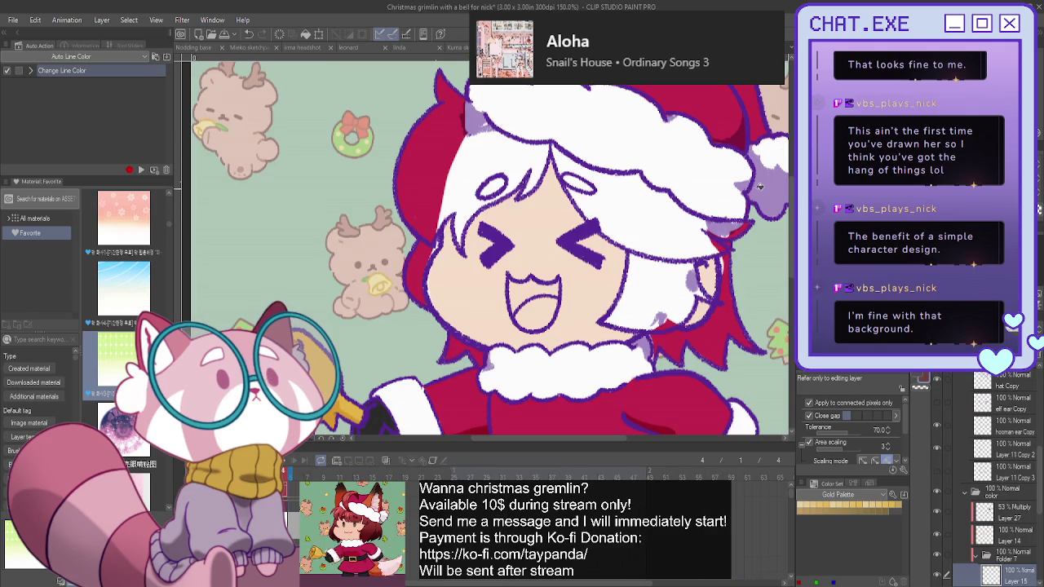
Ink a dark line along the hat brim and paint dark brown onto the hair strands.
key(p)
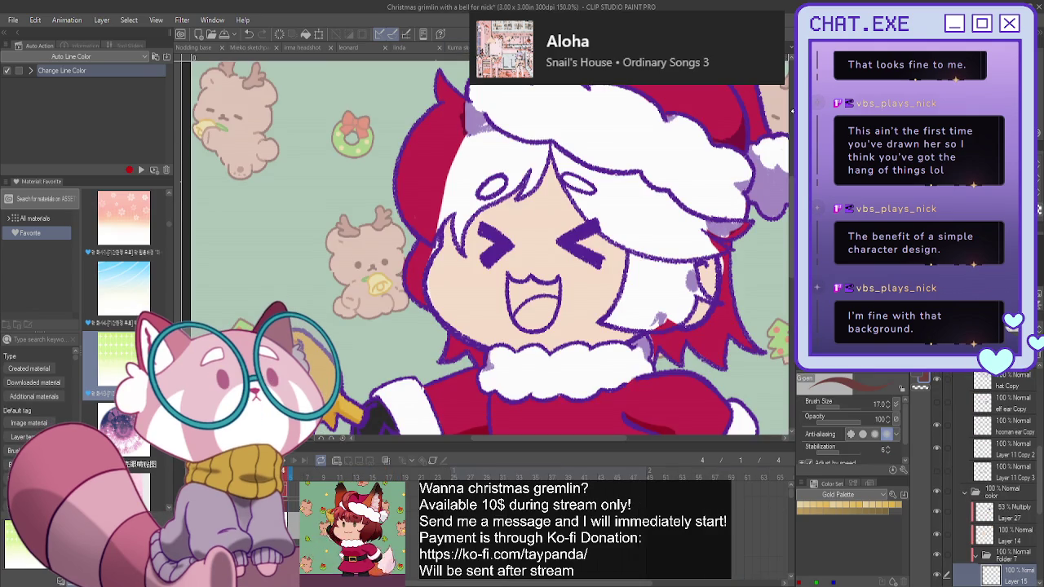
mouse_move(548, 145)
mouse_down()
mouse_move(746, 234)
mouse_move(724, 283)
mouse_up()
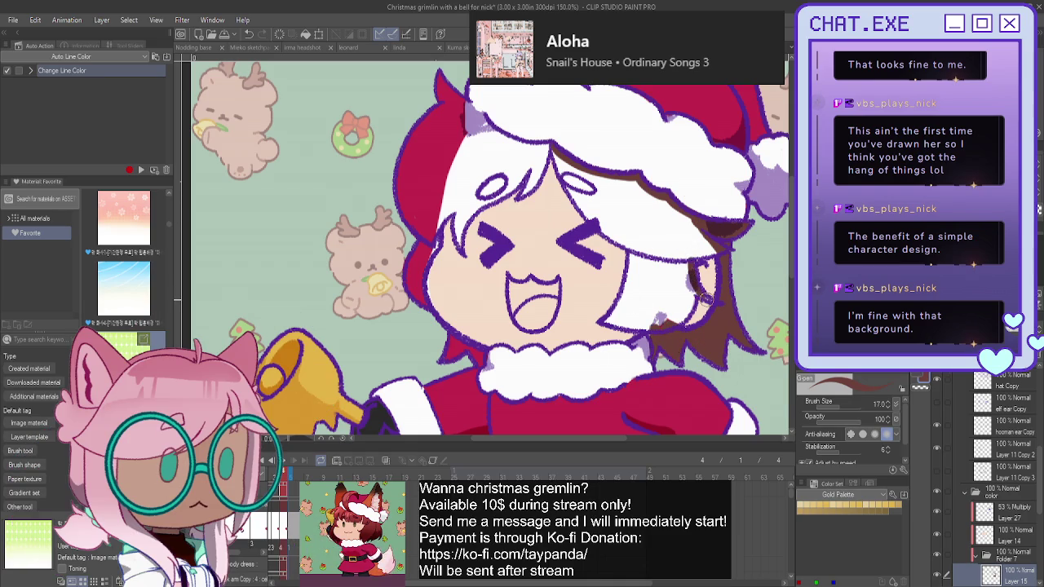
mouse_move(689, 306)
mouse_down()
mouse_move(676, 312)
mouse_move(642, 269)
mouse_up()
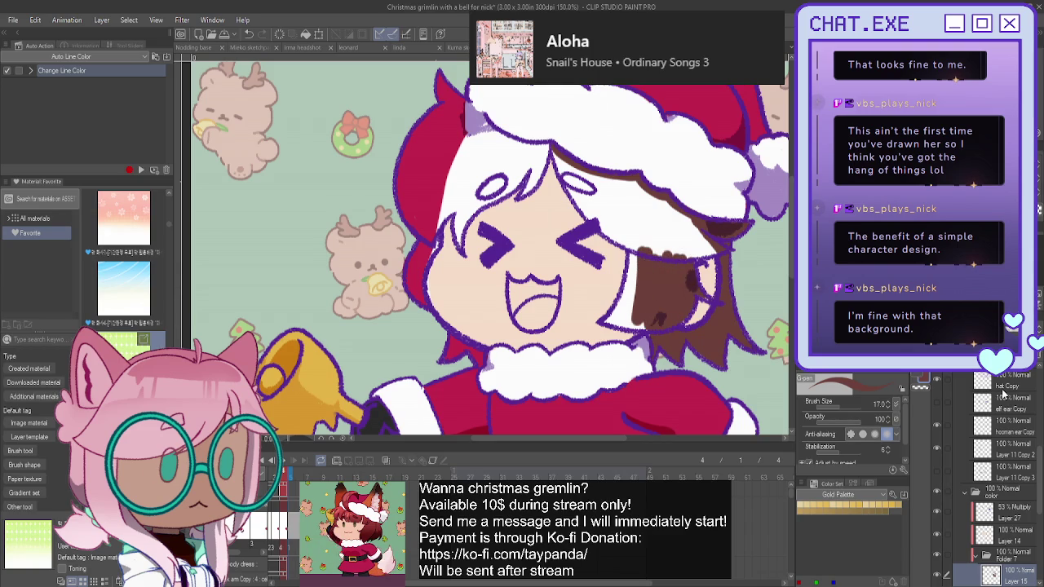
Collapse the expression Copy folder and paint over the purple patch near the hat on Layer 27.
scroll(1002, 425, up, 3)
scroll(1002, 425, up, 3)
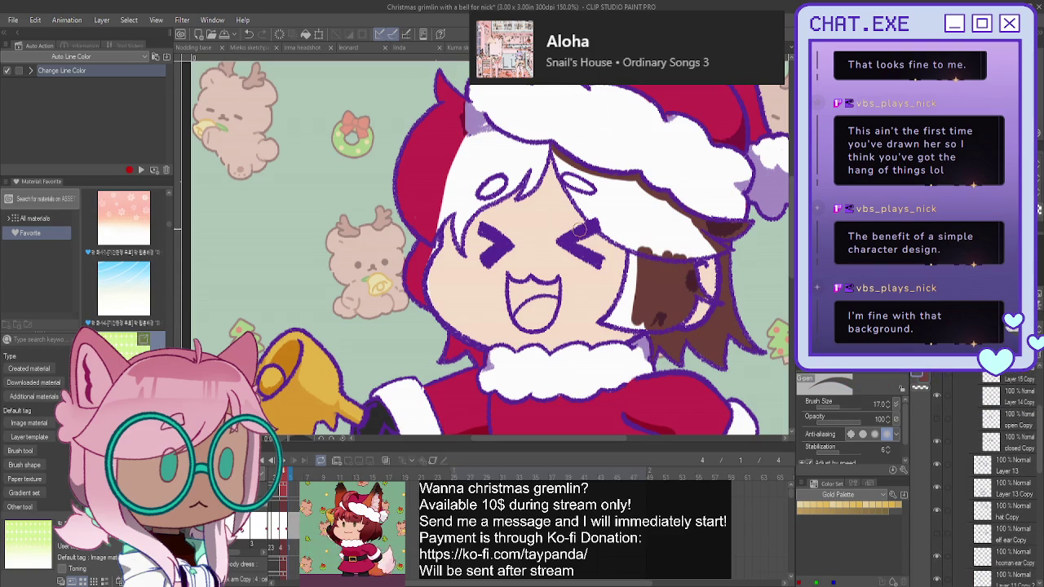
scroll(985, 440, up, 3)
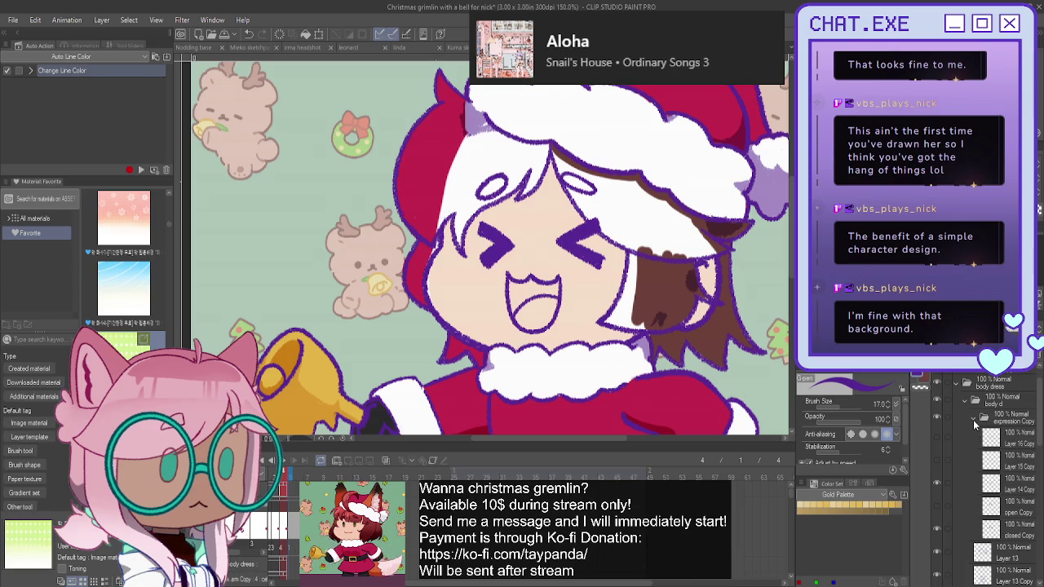
click(973, 420)
scroll(975, 405, down, 1)
scroll(970, 400, down, 5)
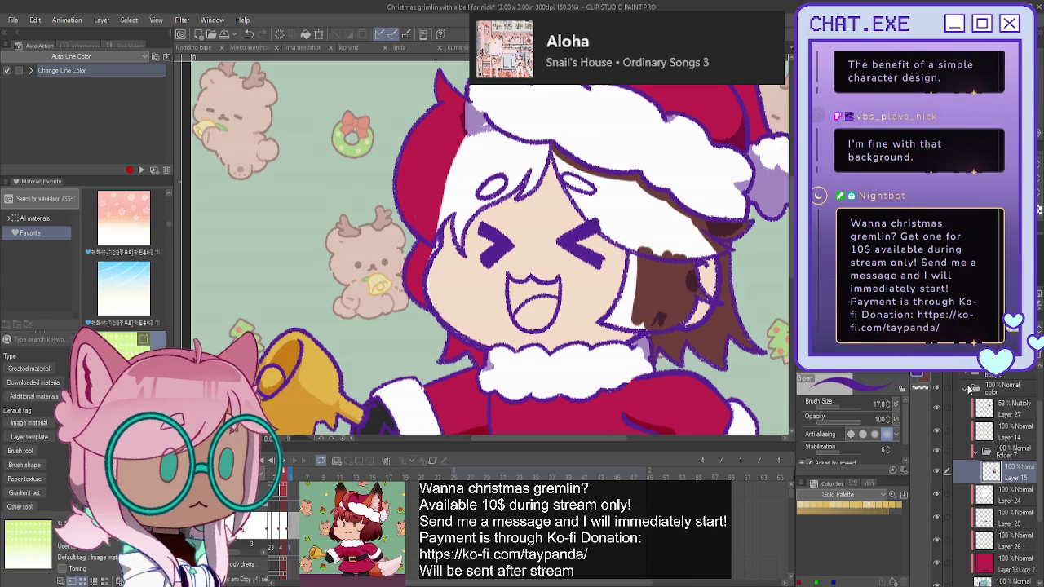
click(1000, 414)
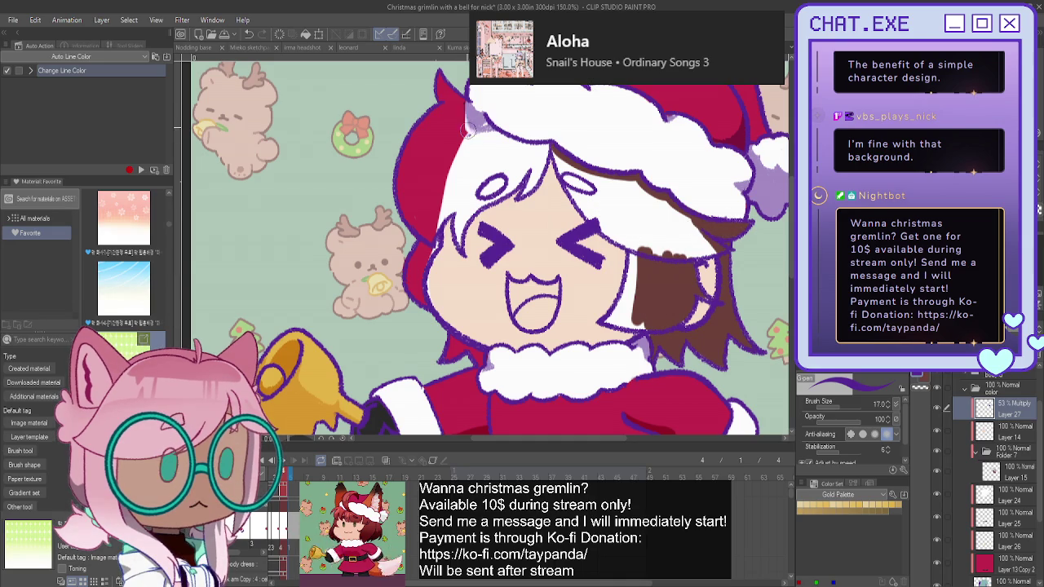
drag(465, 114, 480, 149)
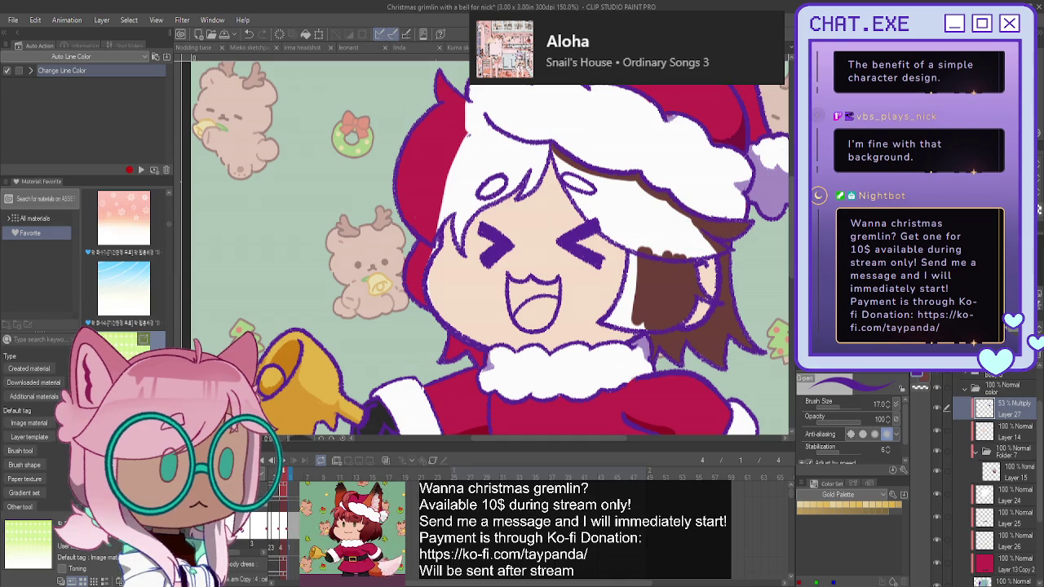
Spray soft grey shading along the hair edges by the face, the side, and above the eyebrow.
key(b)
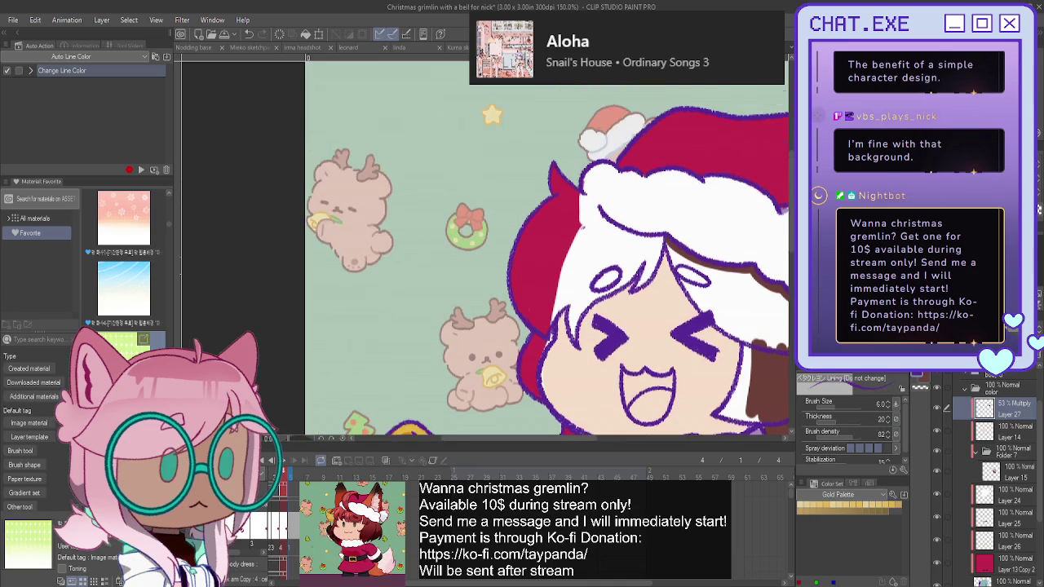
scroll(527, 165, up, 2)
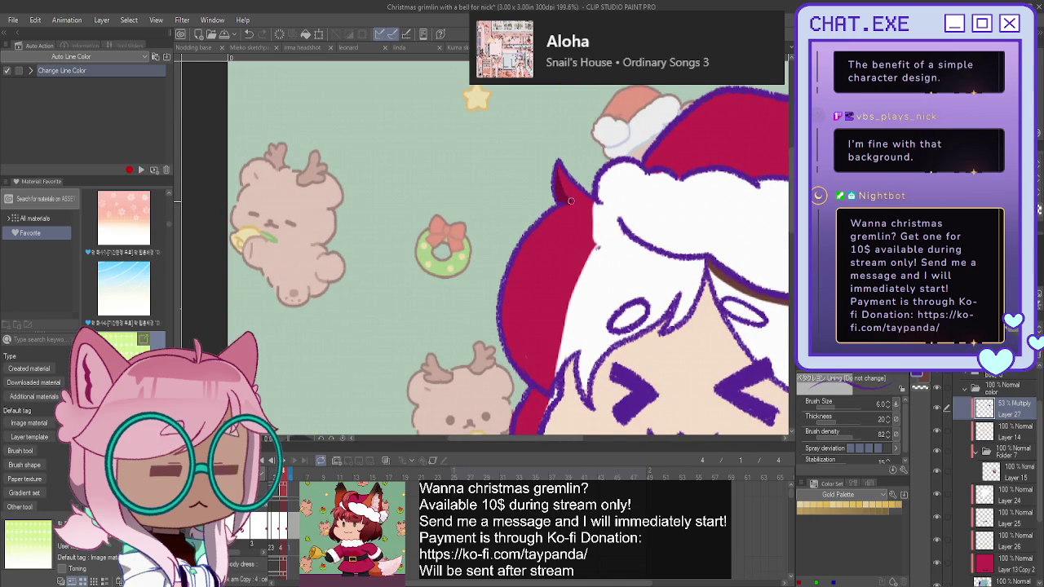
scroll(540, 203, down, 3)
scroll(555, 245, up, 3)
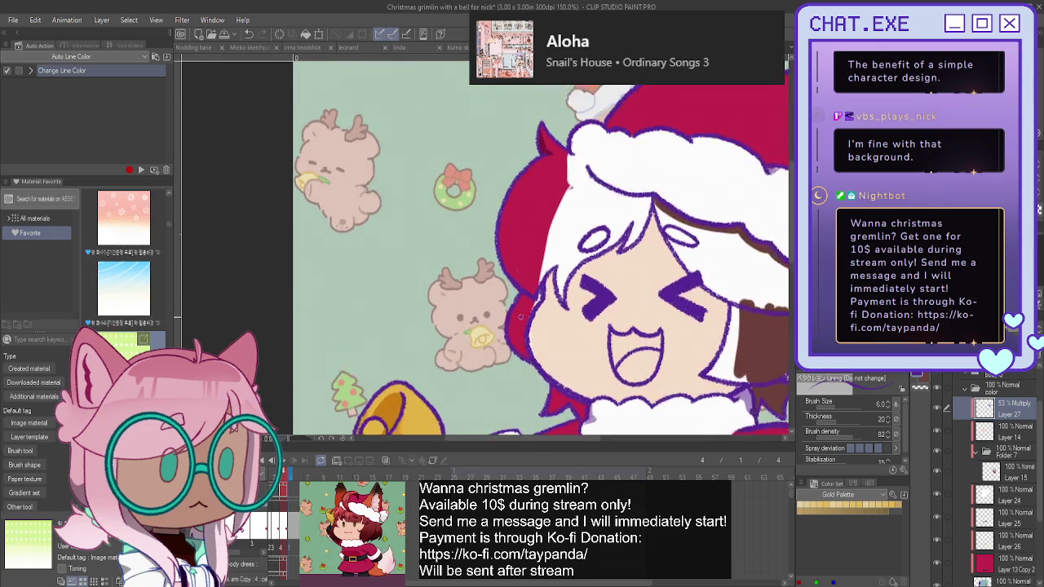
scroll(561, 262, up, 1)
drag(565, 255, 529, 303)
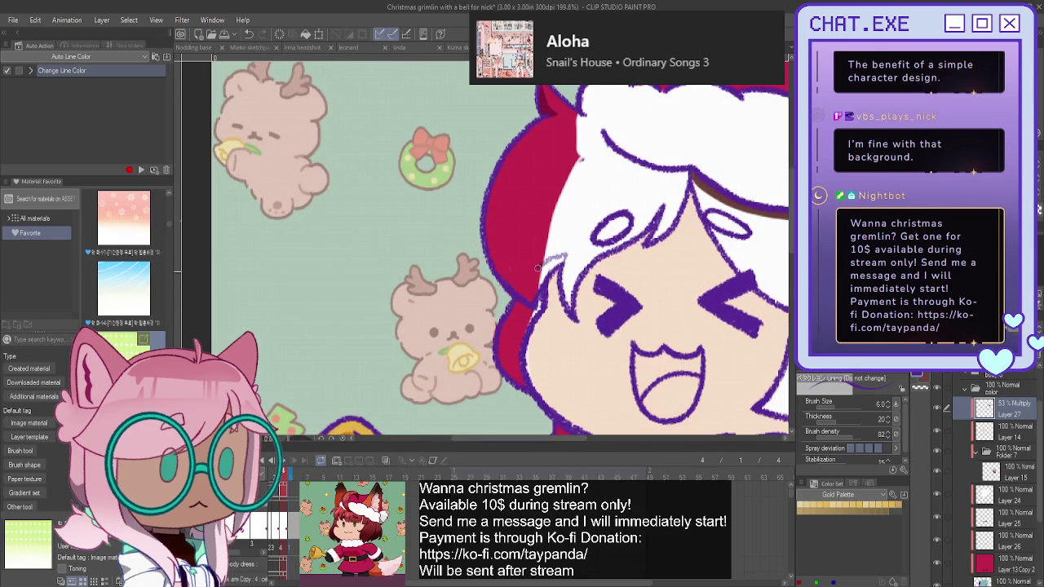
drag(558, 259, 535, 295)
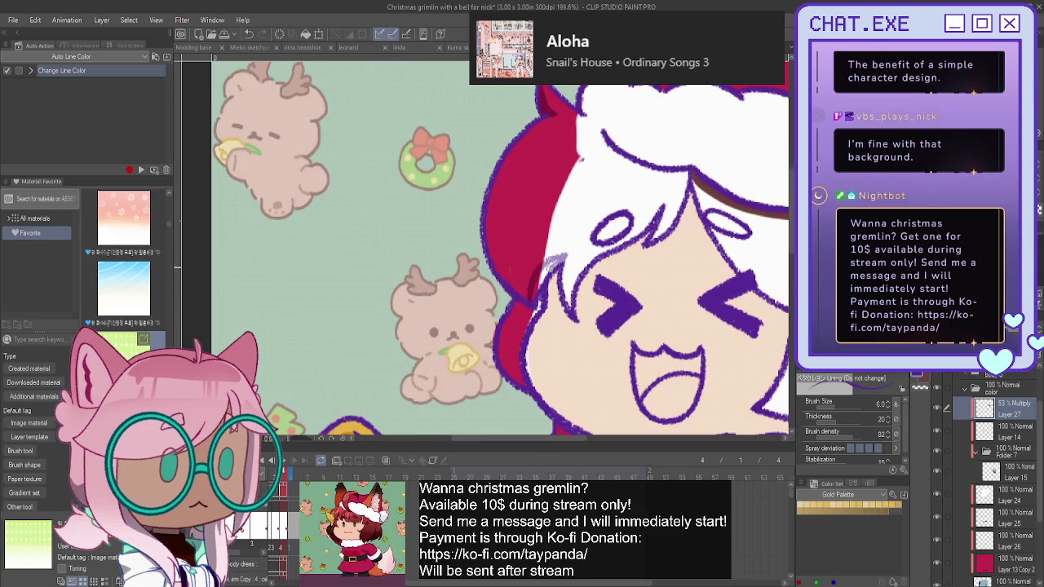
scroll(534, 298, down, 3)
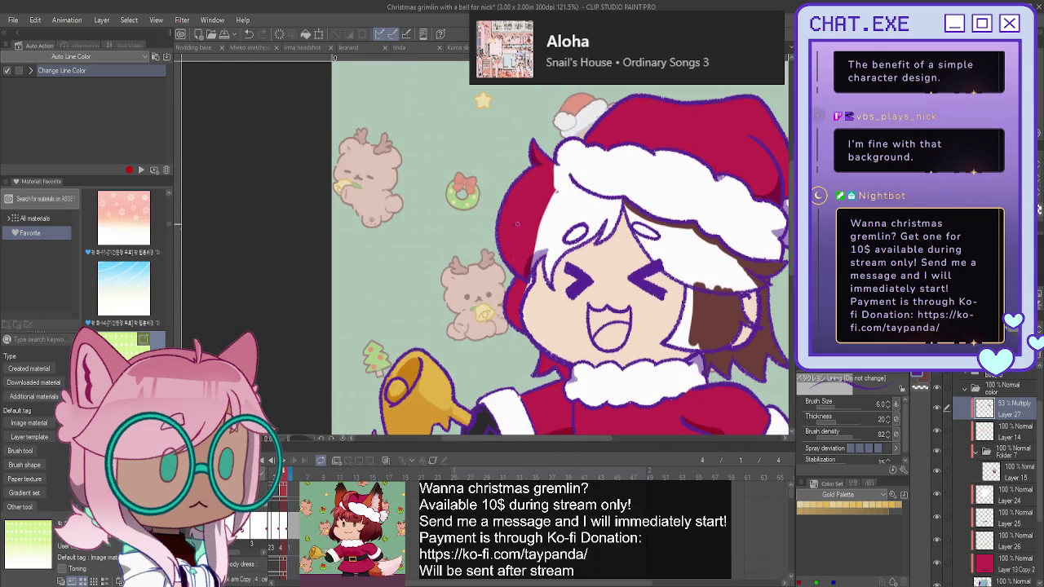
scroll(708, 296, up, 1)
scroll(693, 292, up, 1)
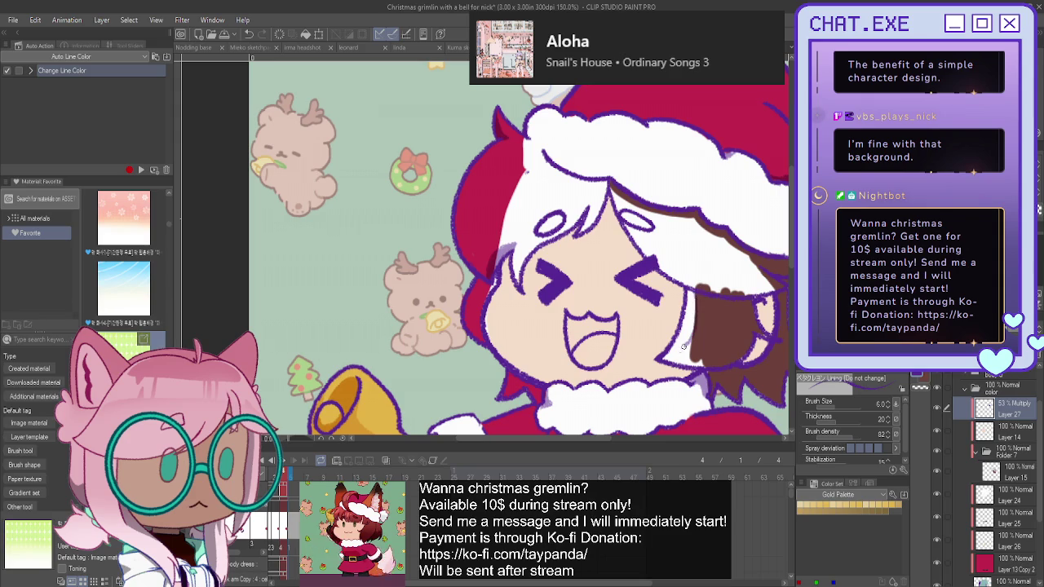
mouse_move(690, 292)
mouse_down()
mouse_move(670, 352)
mouse_move(681, 331)
mouse_up()
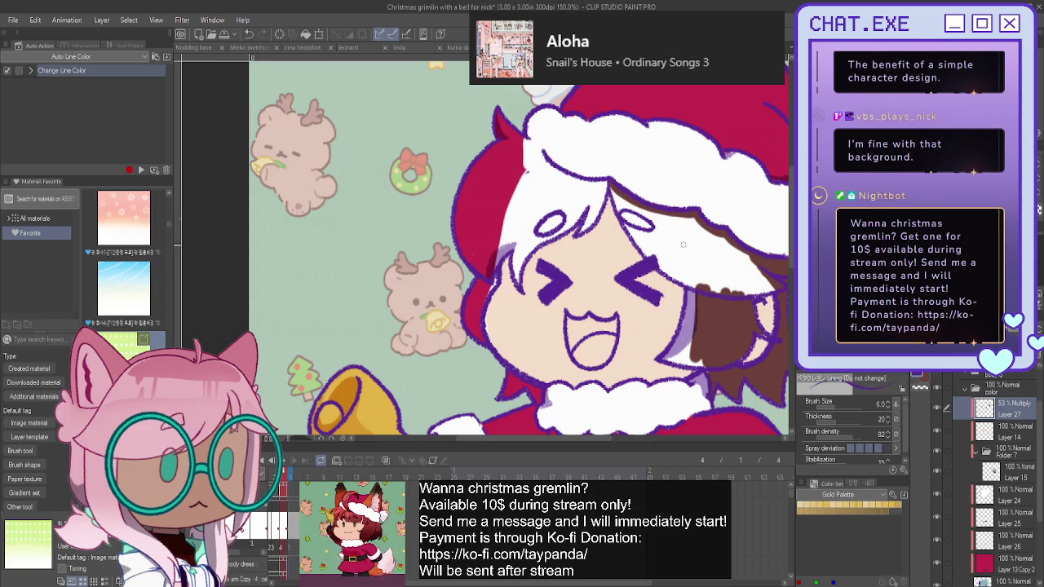
mouse_move(628, 217)
mouse_down()
mouse_move(649, 227)
mouse_move(623, 212)
mouse_move(543, 227)
mouse_up()
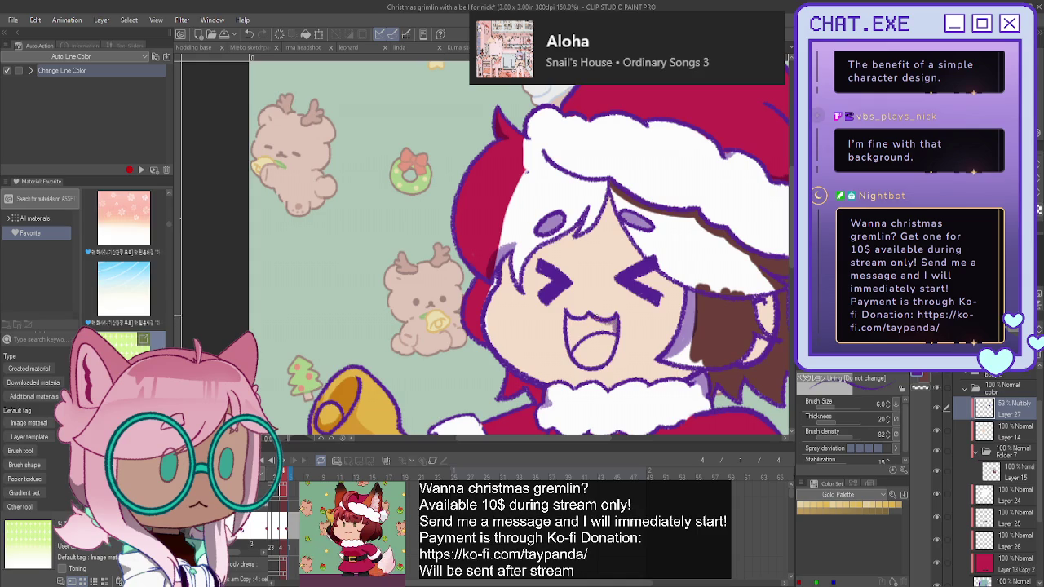
Shade the inside top of the mouth grey and zoom back out.
mouse_move(589, 318)
mouse_down()
mouse_move(564, 322)
mouse_move(617, 329)
mouse_move(569, 336)
mouse_up()
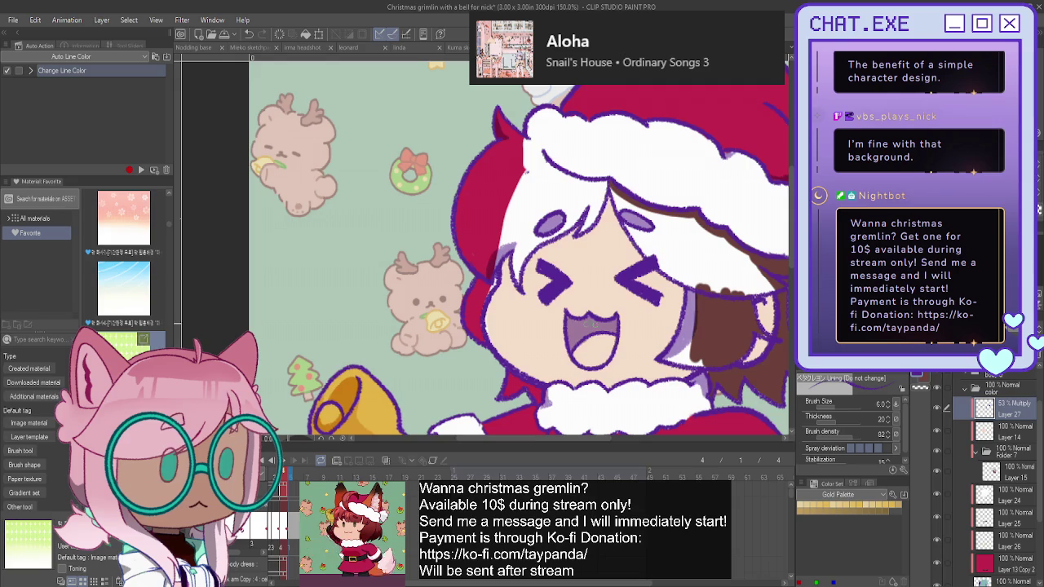
scroll(489, 212, down, 1)
scroll(488, 219, down, 1)
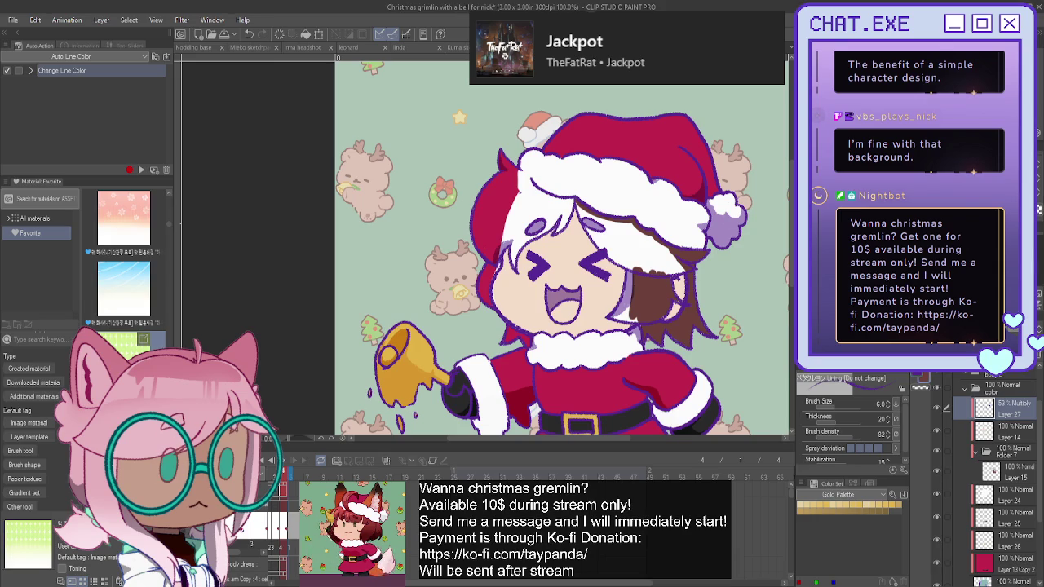
On Layer 15, paint brown hair strands below the hat and down the right side of the face.
click(998, 479)
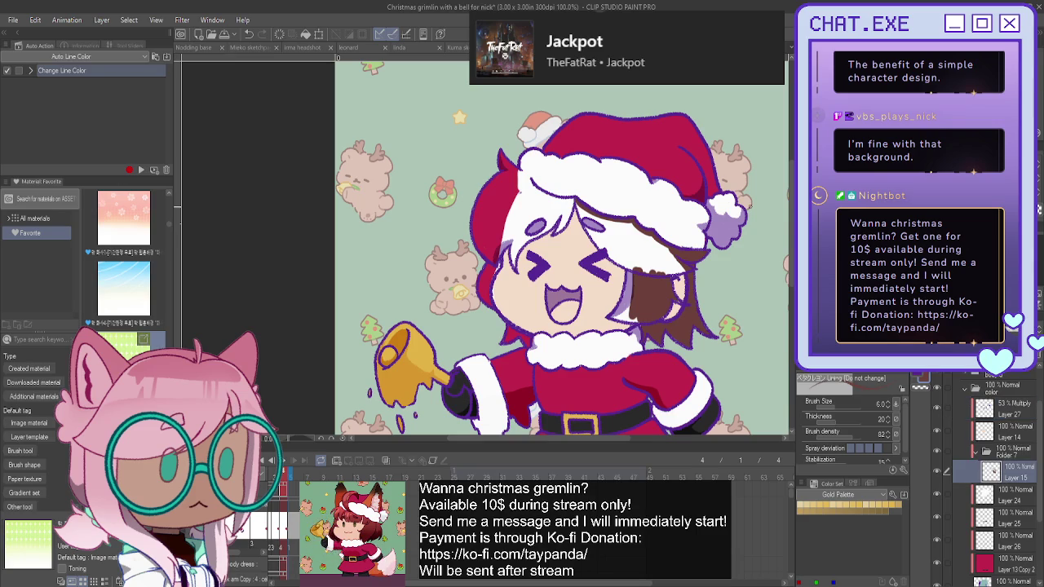
scroll(636, 232, up, 1)
scroll(636, 232, up, 1)
key(p)
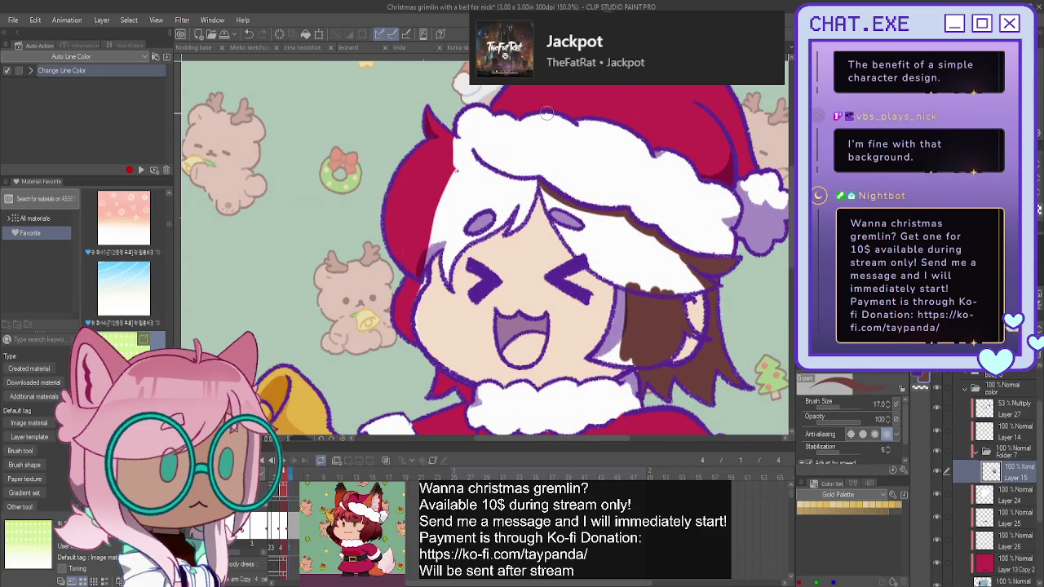
drag(540, 184, 571, 236)
mouse_move(541, 186)
mouse_down()
mouse_move(572, 241)
mouse_move(621, 278)
mouse_move(575, 234)
mouse_move(628, 269)
mouse_move(648, 237)
mouse_move(701, 281)
mouse_move(561, 211)
mouse_up()
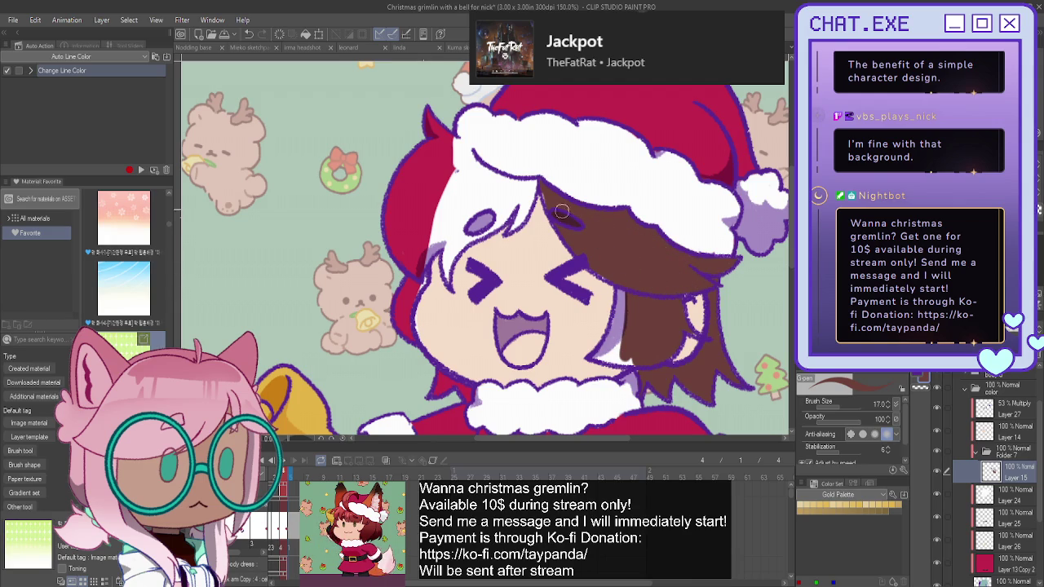
mouse_move(633, 285)
mouse_down()
mouse_move(610, 355)
mouse_move(624, 361)
mouse_up()
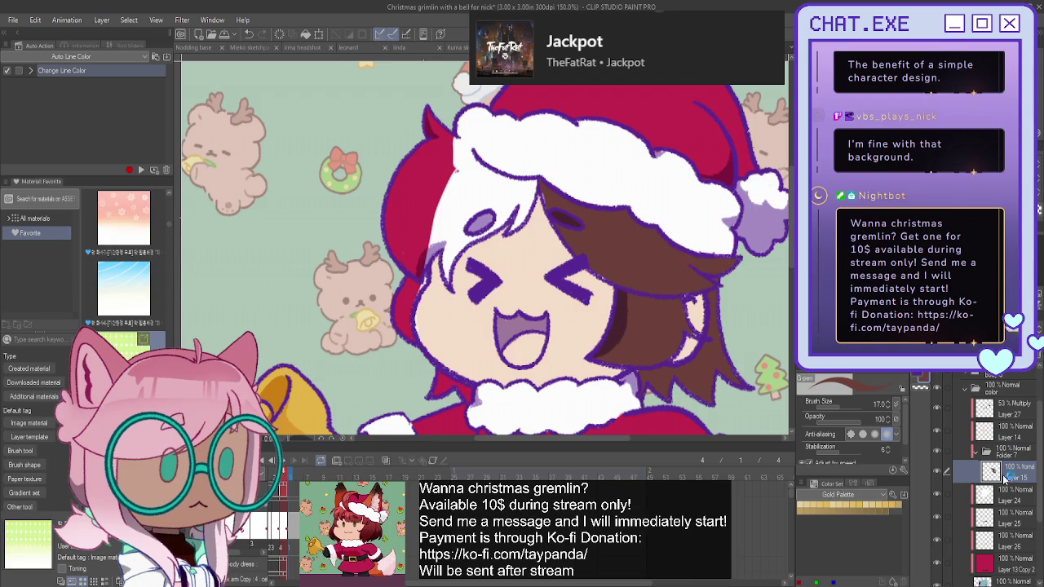
Paint brown hair under the hat trim, over the forehead and along the left face edge.
click(1011, 434)
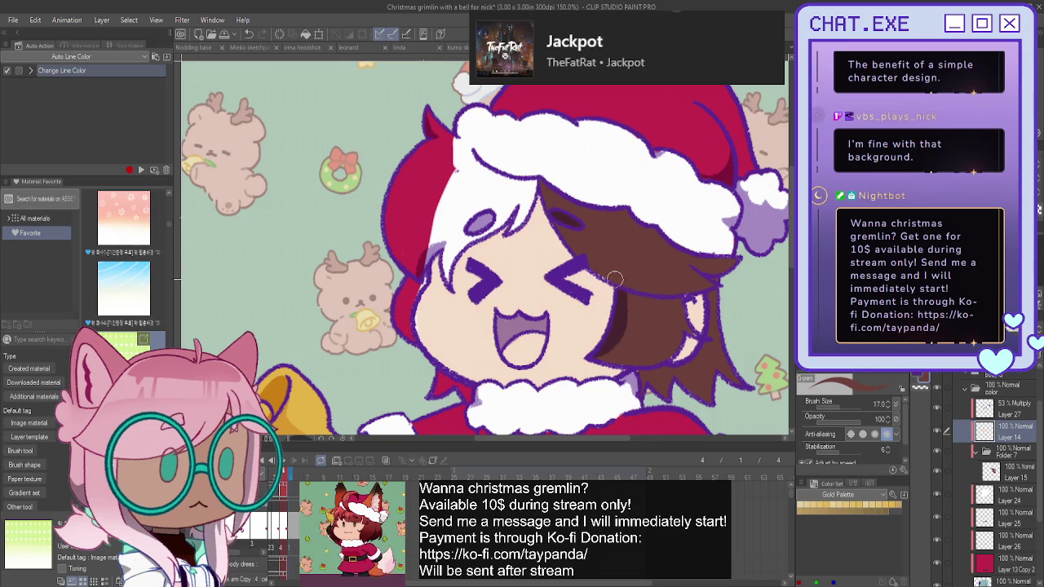
click(1015, 471)
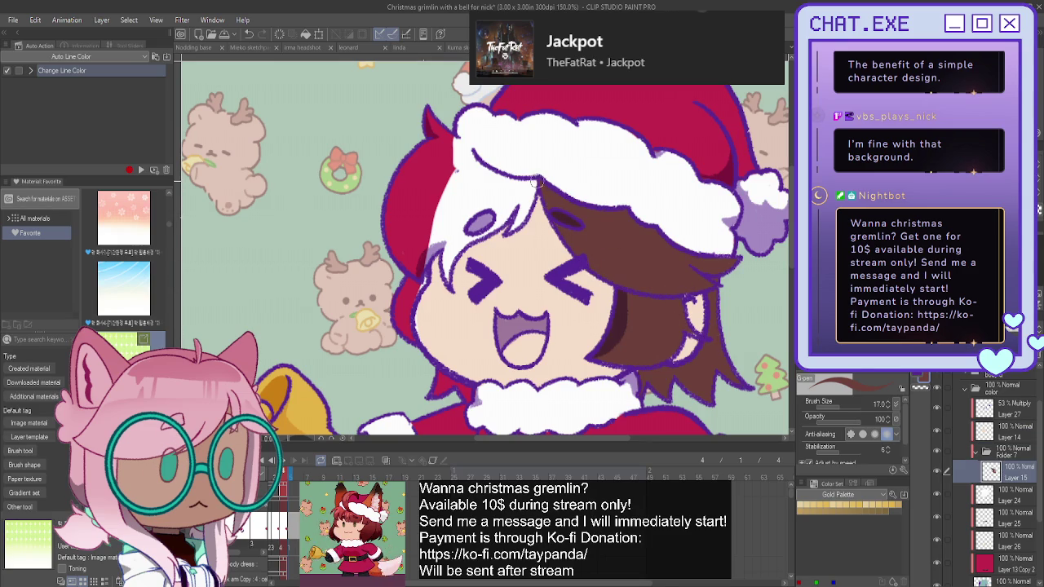
drag(535, 181, 518, 220)
drag(494, 178, 426, 111)
mouse_move(394, 254)
mouse_down()
mouse_move(401, 299)
mouse_move(465, 390)
mouse_up()
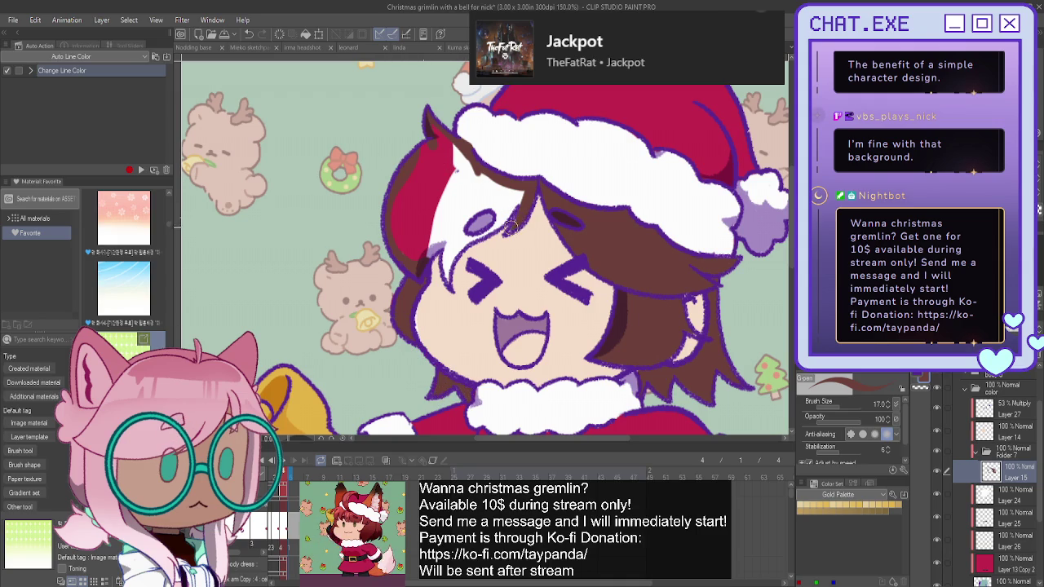
drag(516, 214, 447, 275)
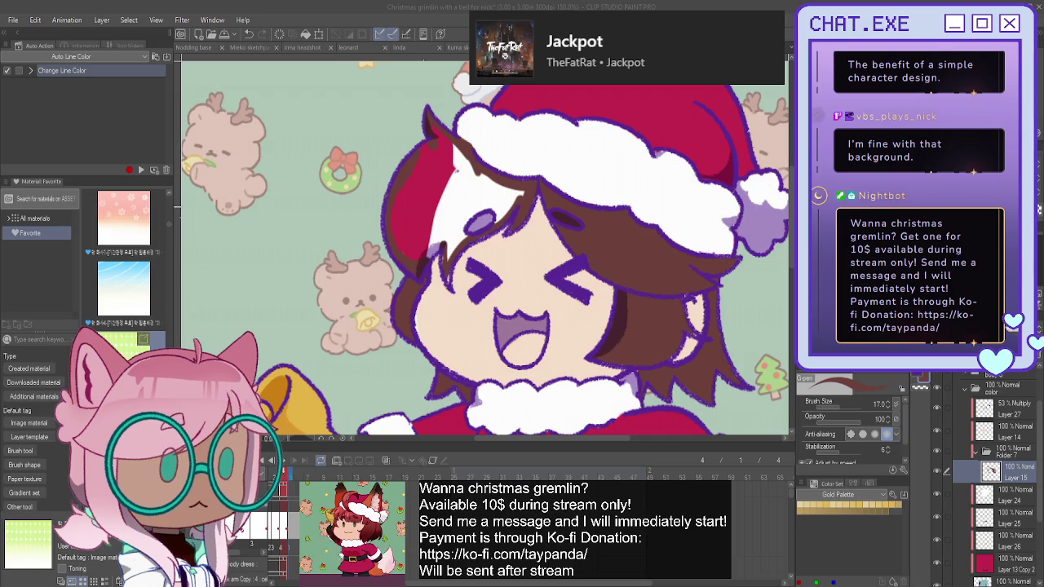
Cover the red hair and white strands on the left side under the brim with brown.
click(475, 197)
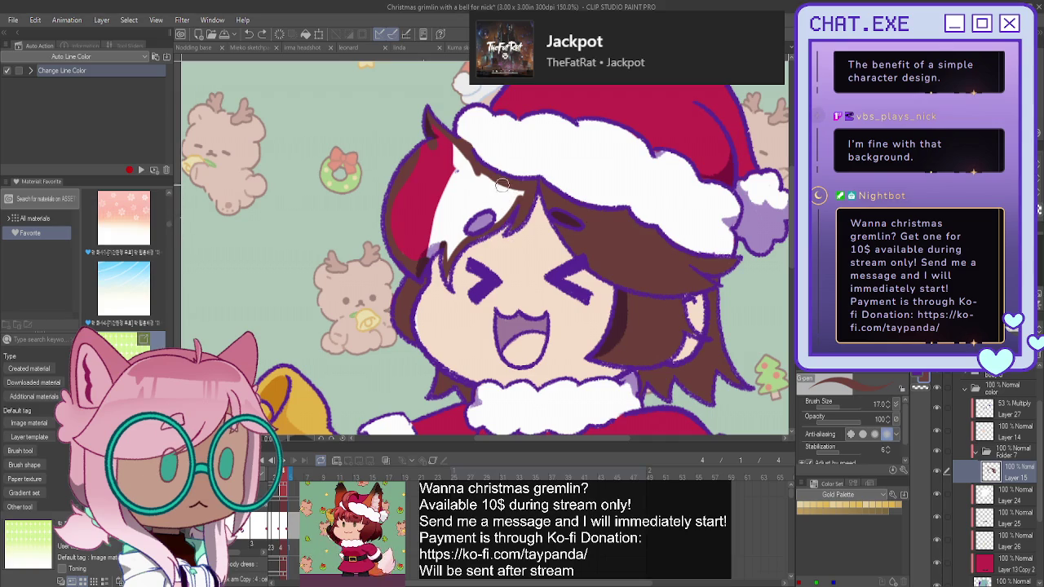
click(998, 437)
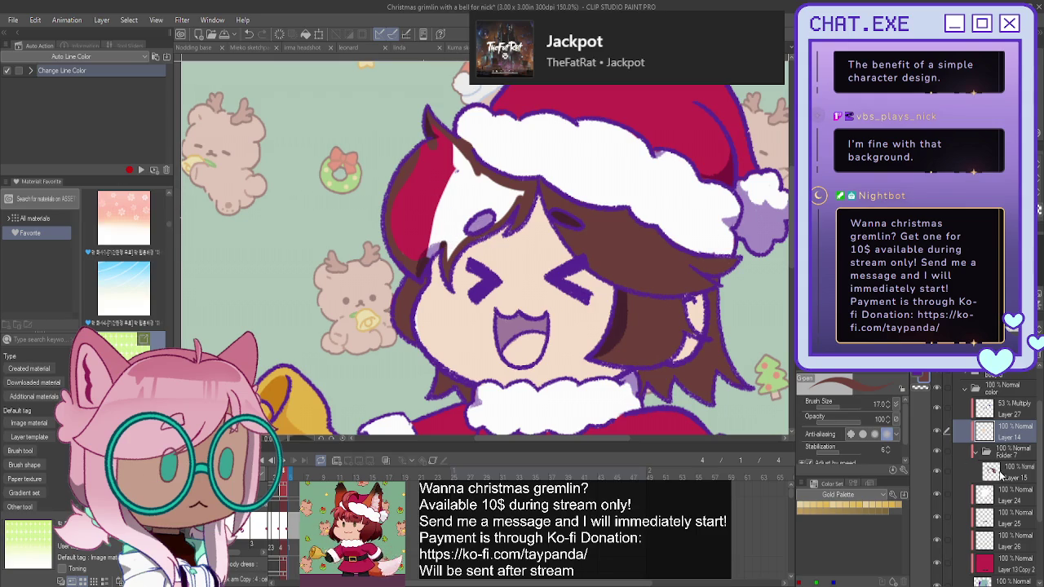
click(1000, 473)
mouse_move(522, 181)
mouse_down()
mouse_move(507, 204)
mouse_move(500, 181)
mouse_move(475, 166)
mouse_move(485, 204)
mouse_up()
drag(460, 151, 465, 221)
mouse_move(457, 184)
mouse_down()
mouse_move(440, 190)
mouse_move(444, 237)
mouse_up()
drag(412, 171, 440, 244)
mouse_move(404, 200)
mouse_down()
mouse_move(431, 260)
mouse_move(415, 172)
mouse_move(429, 123)
mouse_move(447, 143)
mouse_up()
mouse_move(501, 213)
mouse_down()
mouse_move(460, 236)
mouse_move(446, 267)
mouse_up()
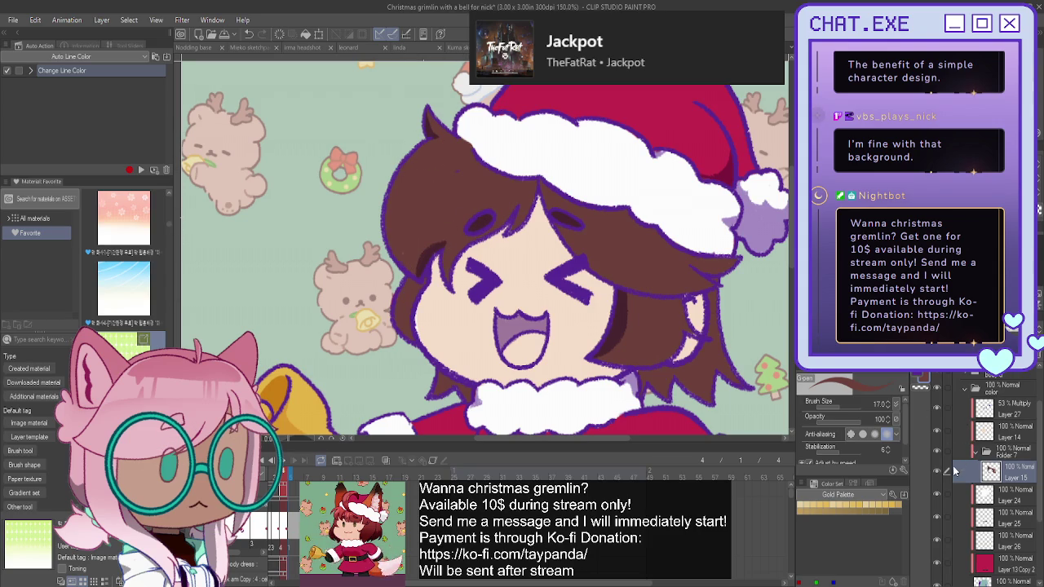
Pick the hat Copy layer directly from the hat on the canvas.
scroll(966, 438, up, 3)
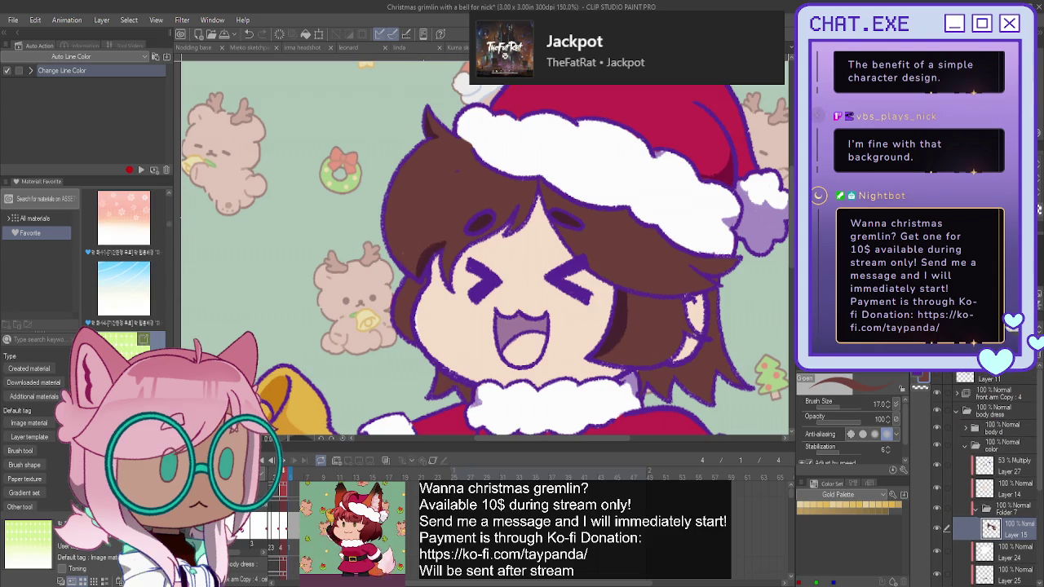
key(o)
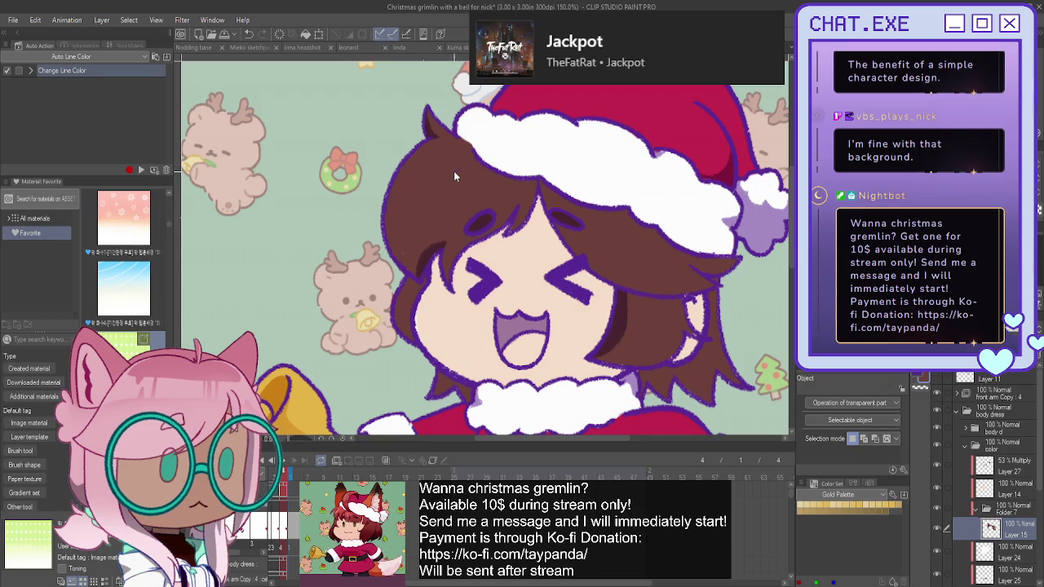
click(457, 172)
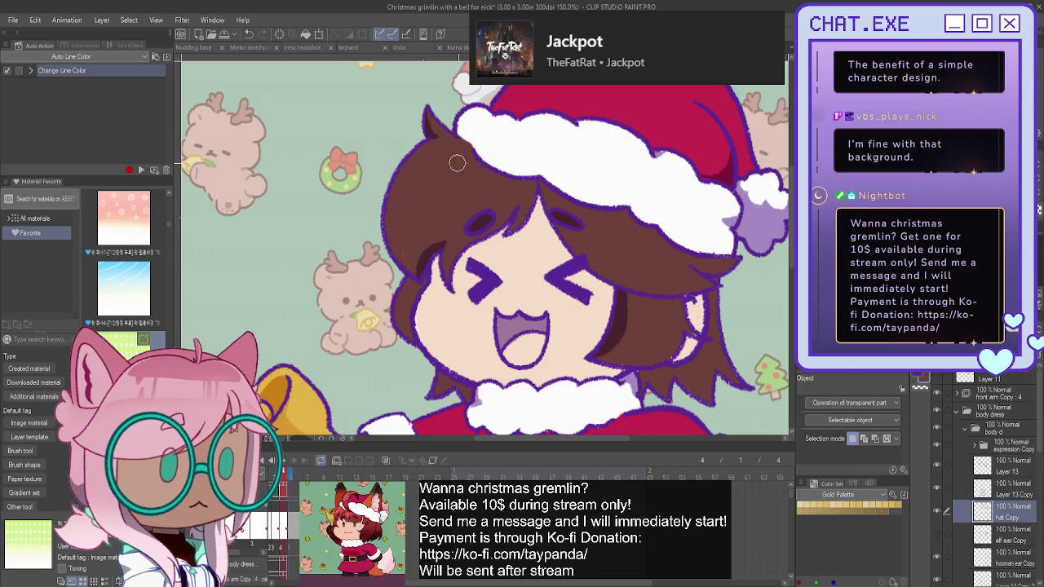
scroll(524, 225, down, 3)
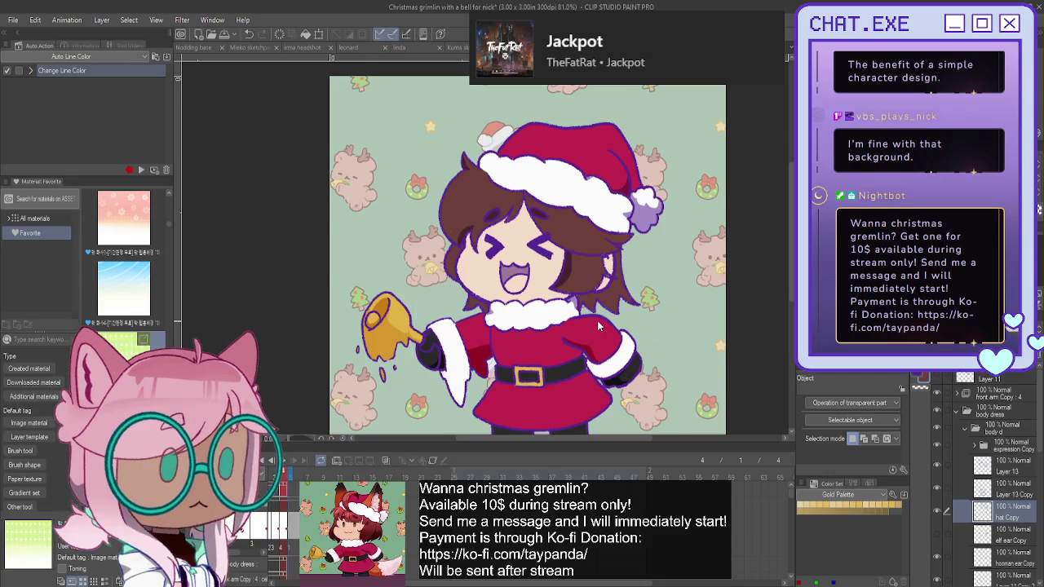
Expand the expression Copy folder, select Layer 15 and add a new layer above it.
click(972, 448)
click(972, 447)
scroll(978, 481, down, 1)
click(1007, 518)
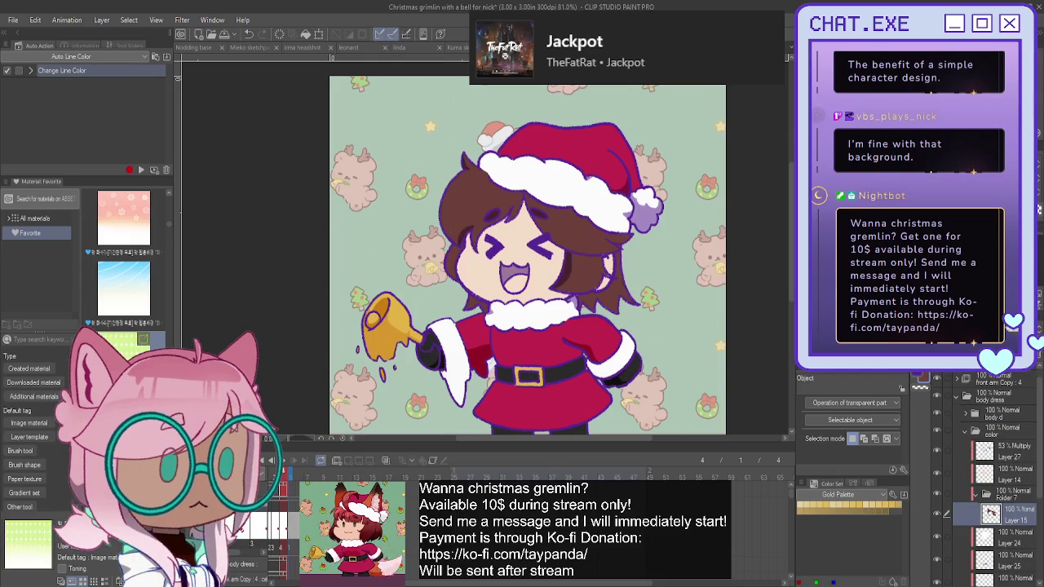
click(958, 374)
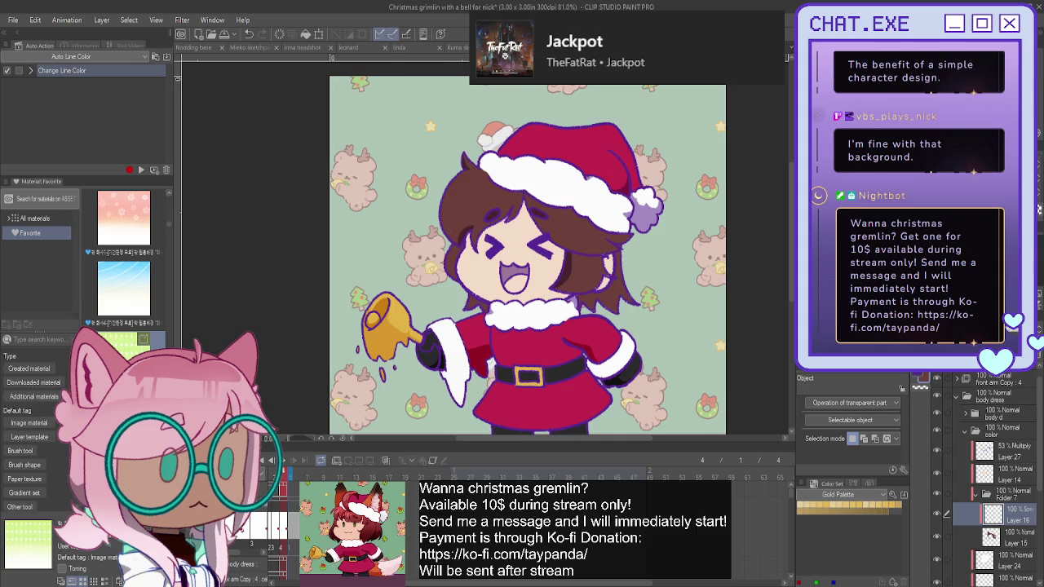
On another new layer above Layer 15, airbrush darker shading onto the hair right of the face.
key(b)
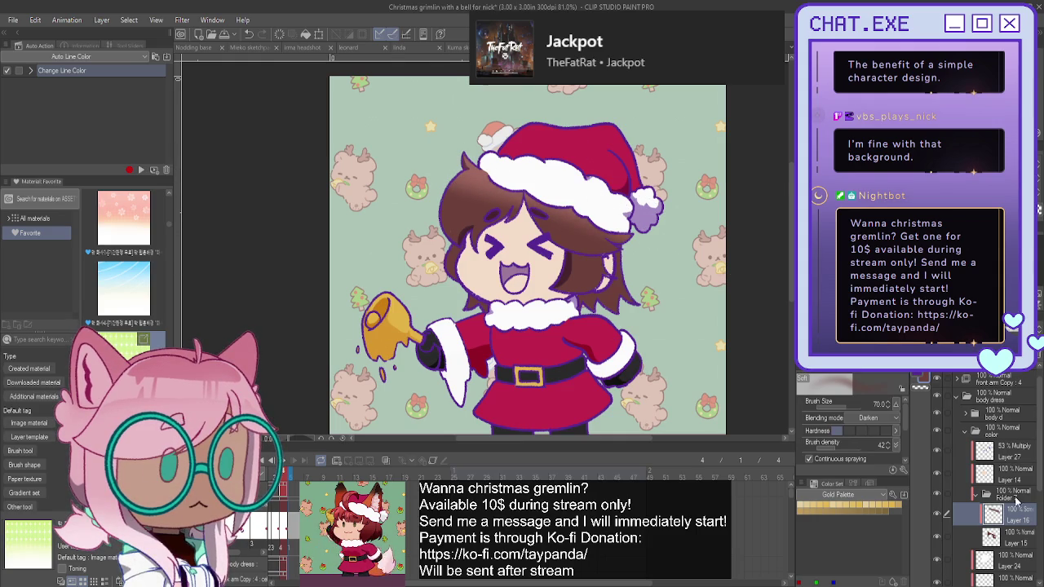
click(1019, 540)
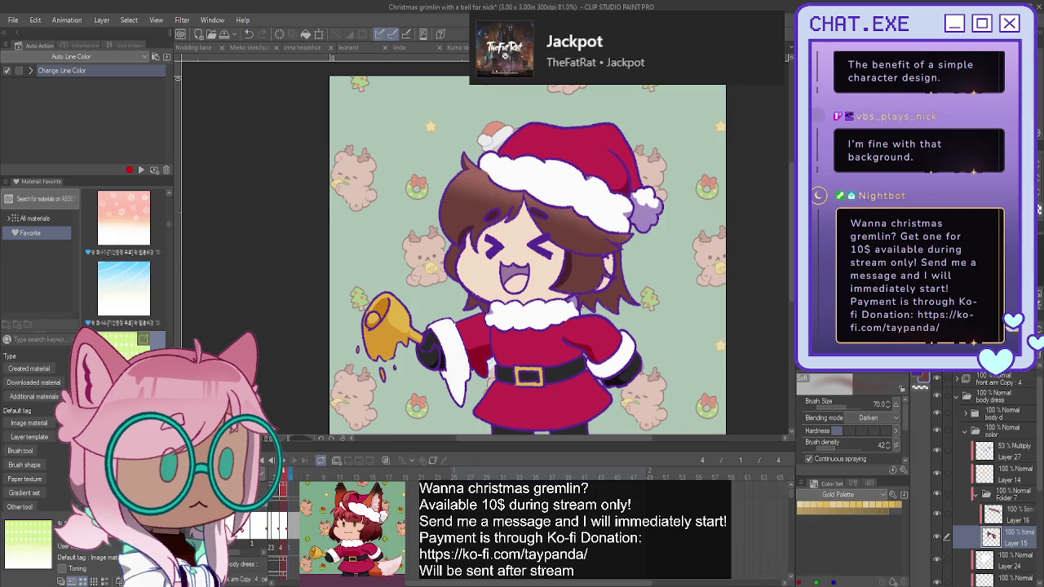
key(ctrl+shift+n)
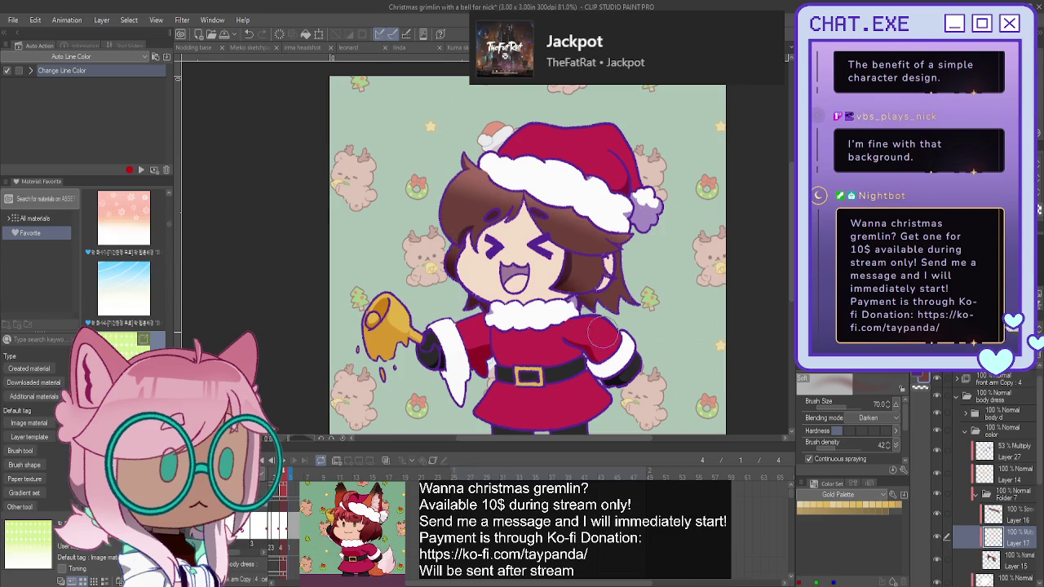
drag(555, 273, 644, 306)
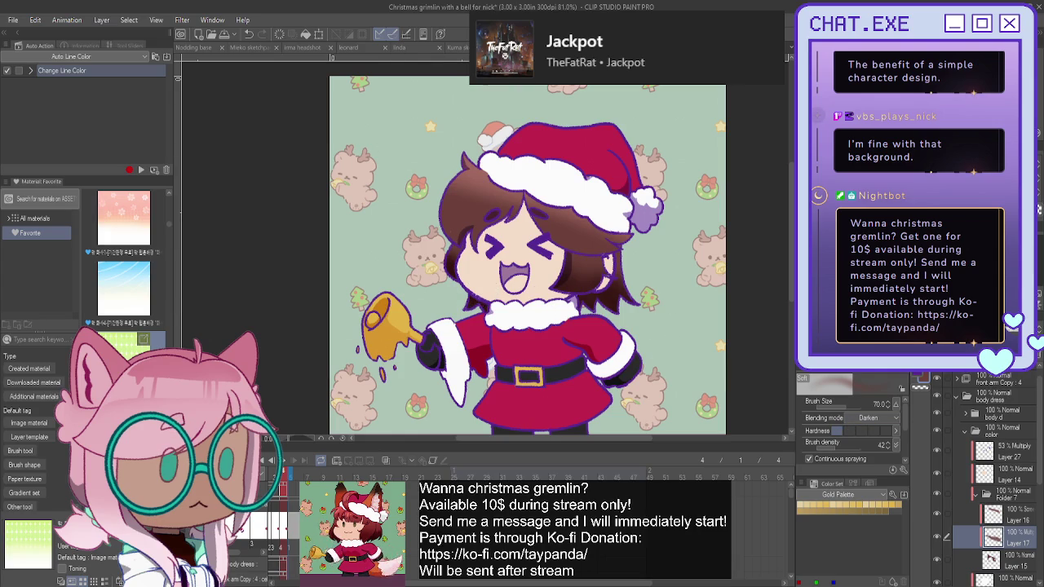
Add another new layer above Layer 17 for hair highlights.
key(ctrl+shift+n)
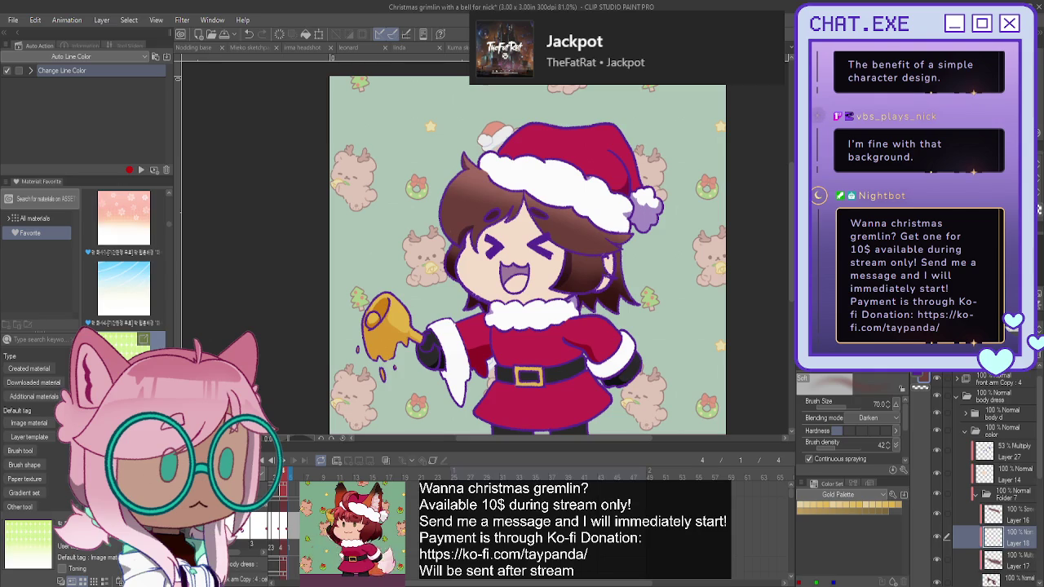
key(p)
scroll(583, 174, up, 1)
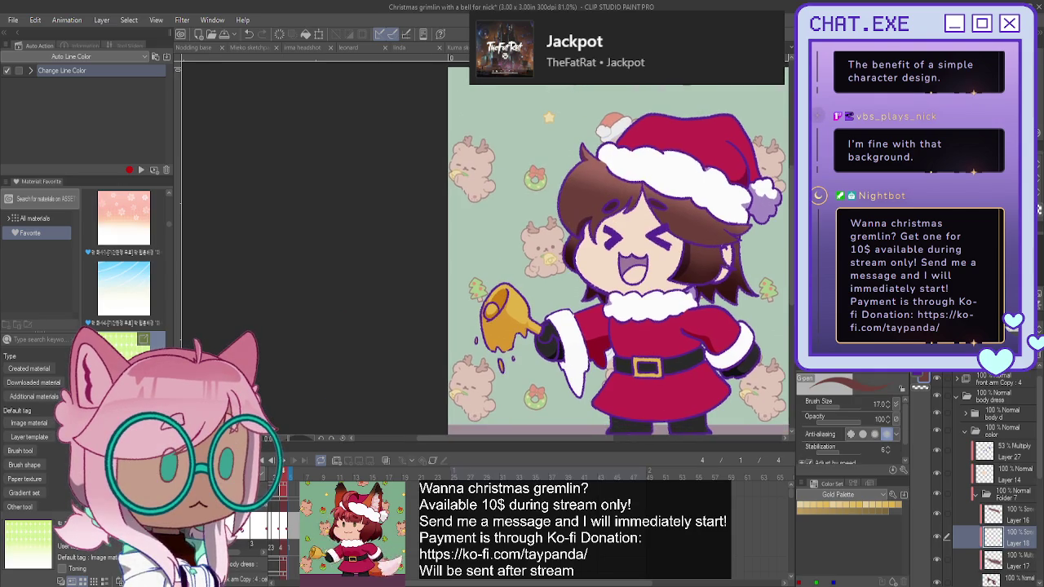
Paint pale highlight streaks down the hair with a fine spray brush in a mirrored view.
scroll(583, 174, up, 1)
drag(579, 168, 568, 189)
key(ctrl+z)
key(b)
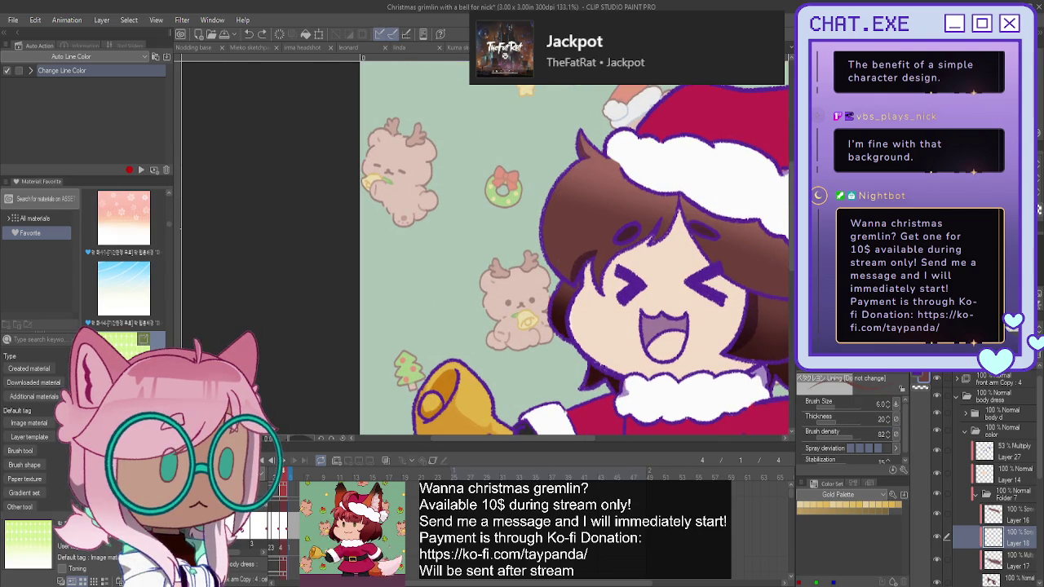
key(h)
scroll(401, 180, up, 2)
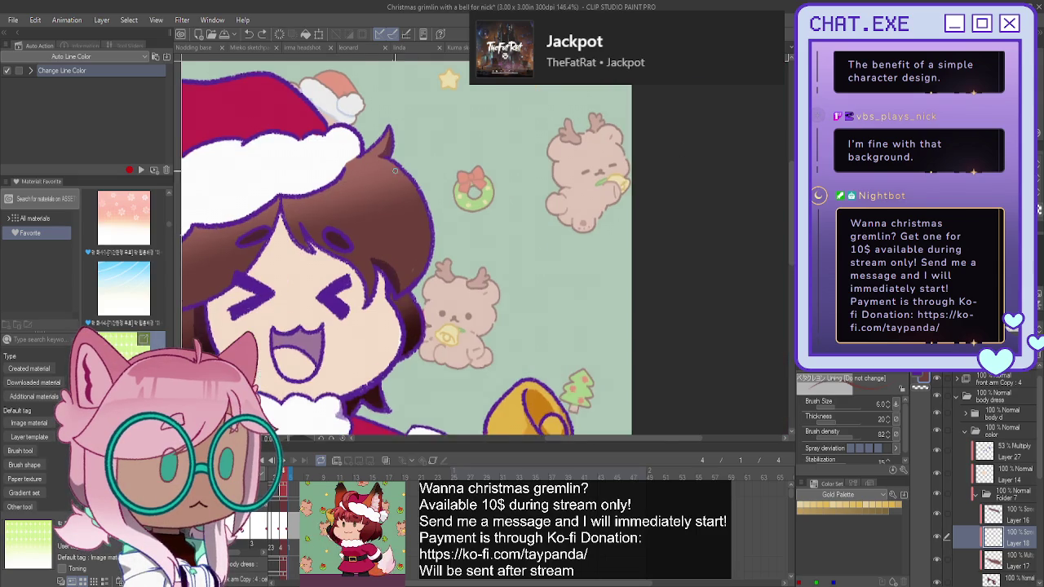
drag(401, 180, 423, 214)
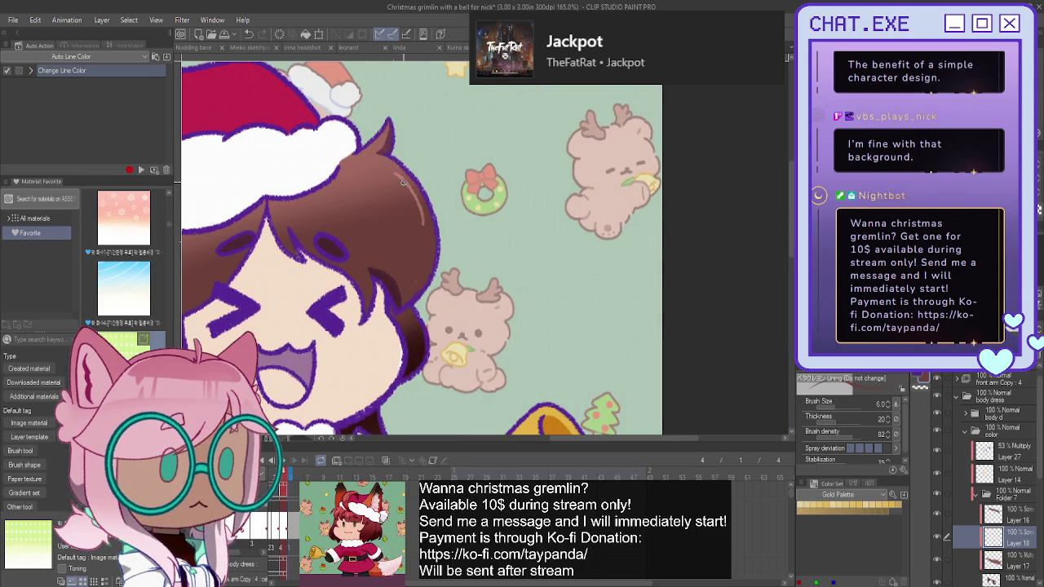
drag(389, 177, 416, 220)
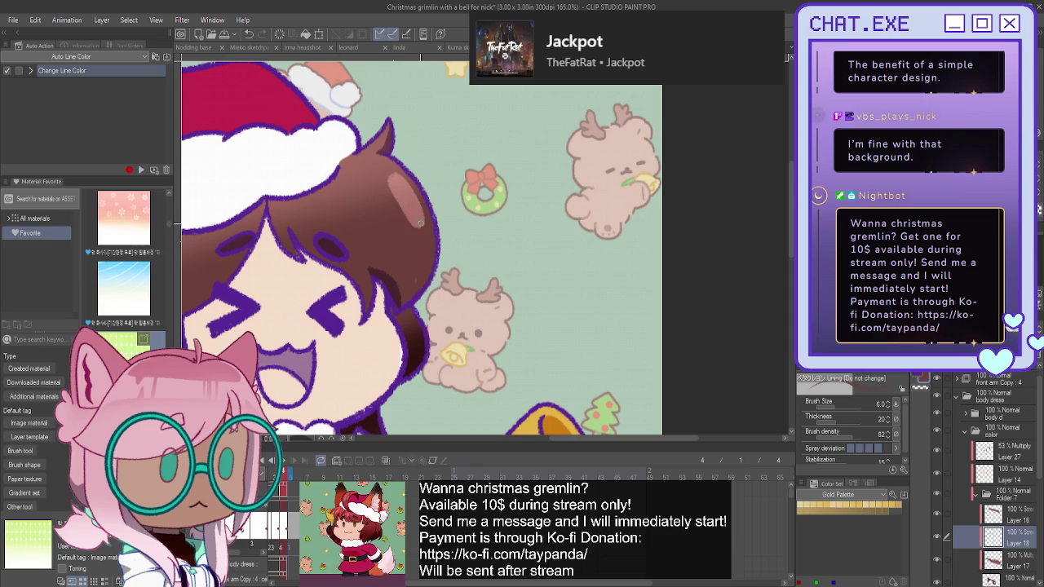
drag(383, 199, 396, 222)
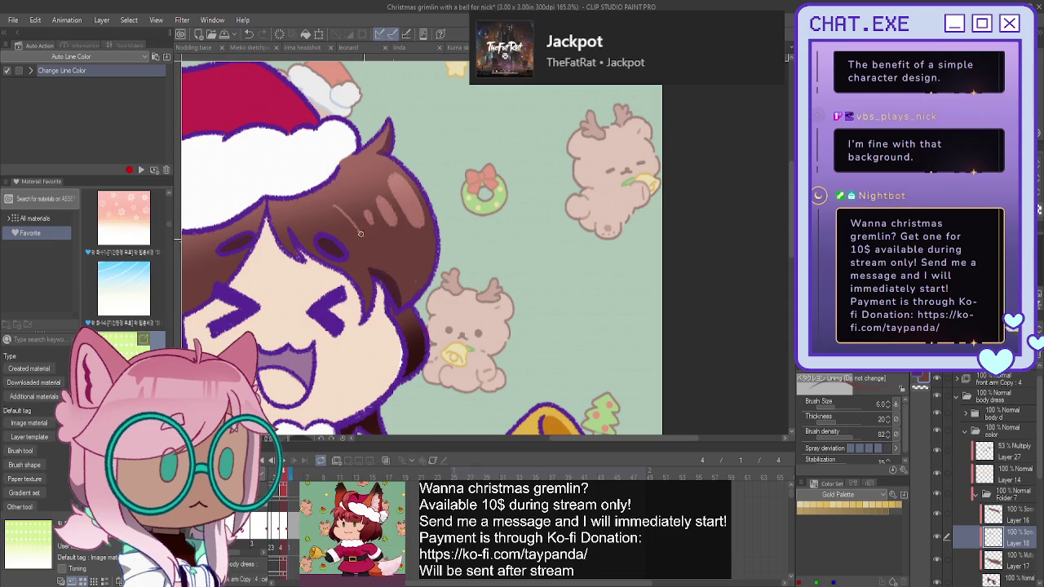
Try further highlight streaks, undo the unwanted ones, unflip the canvas and zoom out.
drag(357, 244, 338, 218)
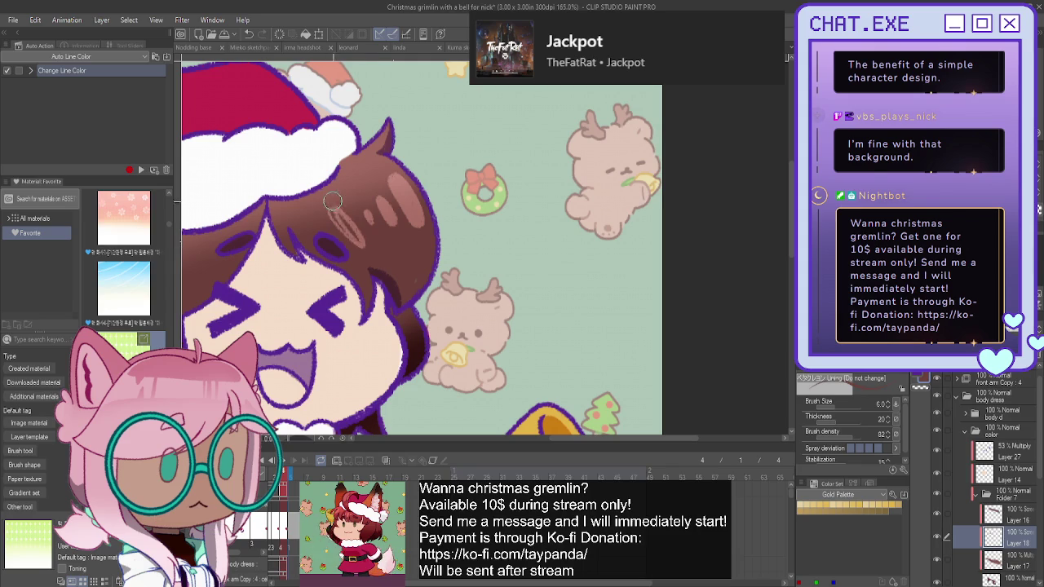
key(ctrl+z)
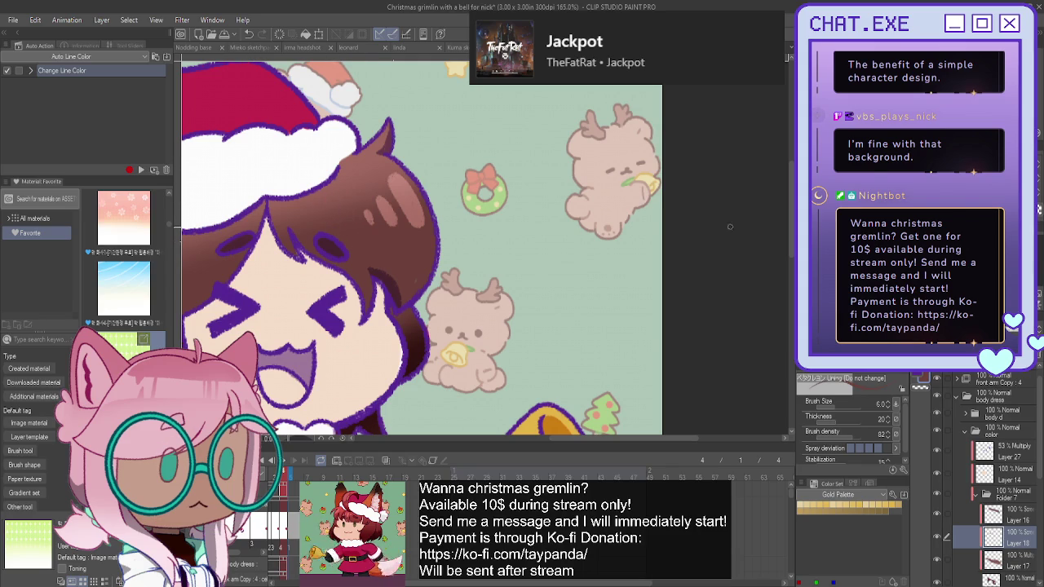
key(h)
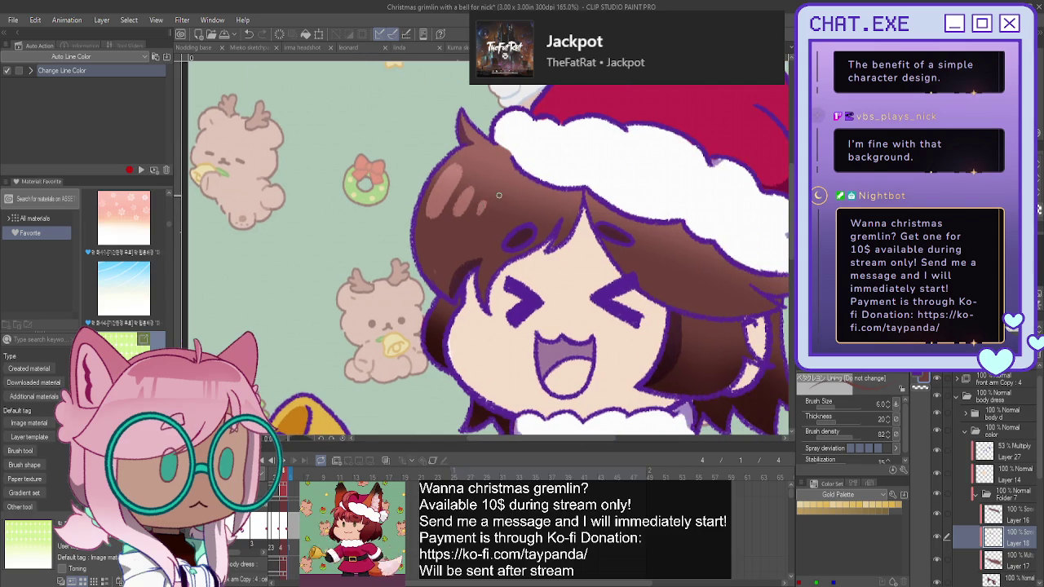
drag(506, 203, 493, 222)
key(ctrl+z)
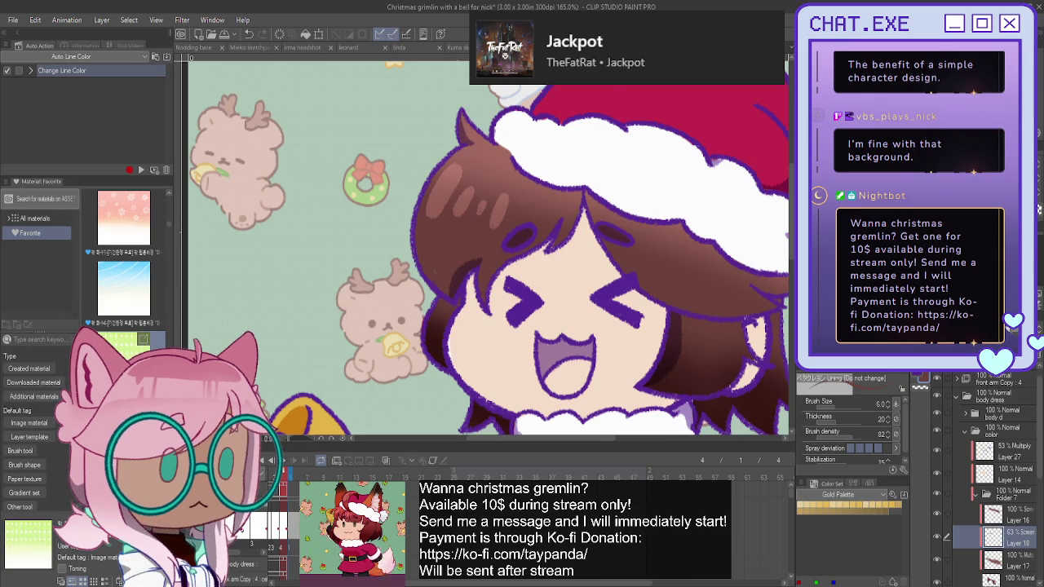
scroll(418, 287, down, 1)
scroll(418, 287, down, 2)
scroll(417, 287, down, 2)
scroll(418, 287, down, 1)
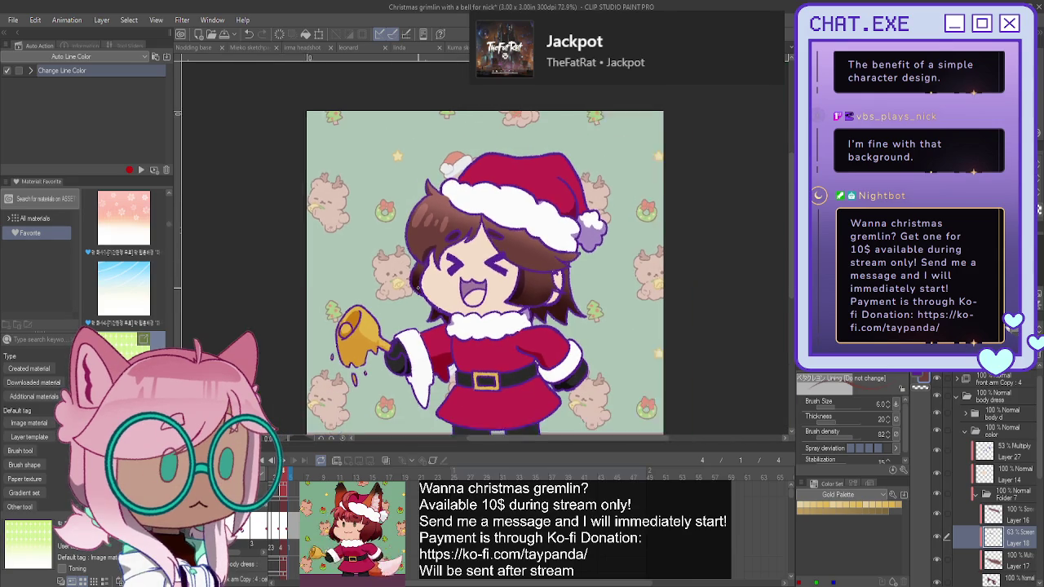
Add a new blank raster layer above Layer 18 and zoom in on the face.
scroll(419, 284, down, 2)
scroll(418, 285, down, 1)
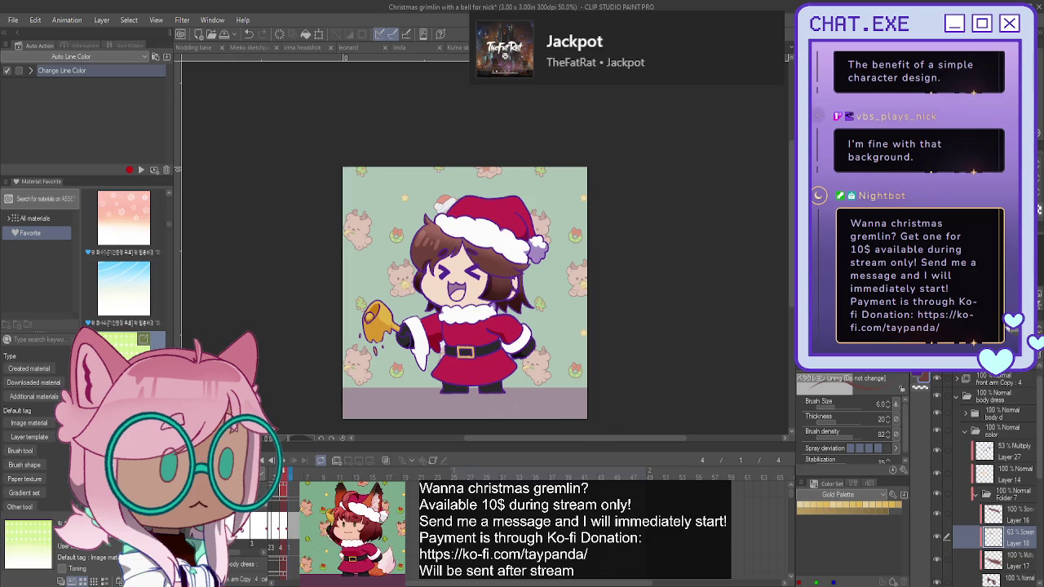
scroll(989, 514, down, 2)
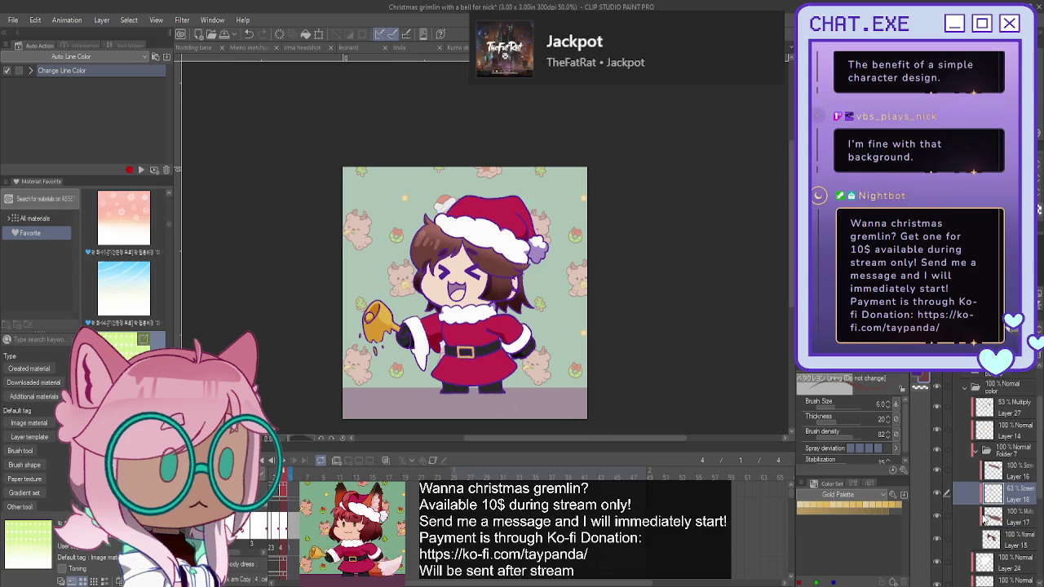
key(ctrl+shift+n)
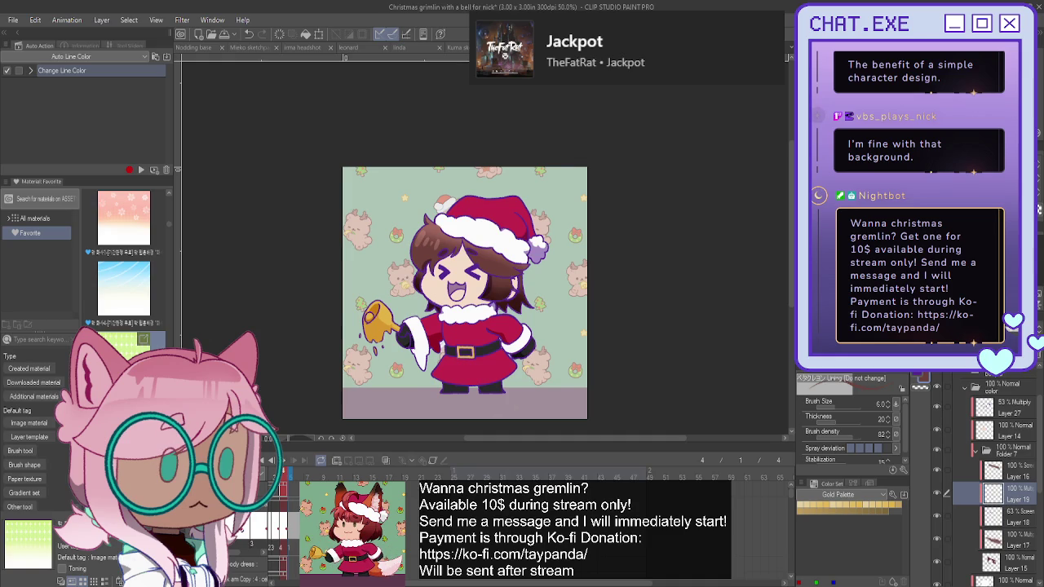
scroll(506, 359, up, 1)
scroll(505, 359, up, 1)
scroll(506, 359, up, 1)
scroll(506, 359, up, 1)
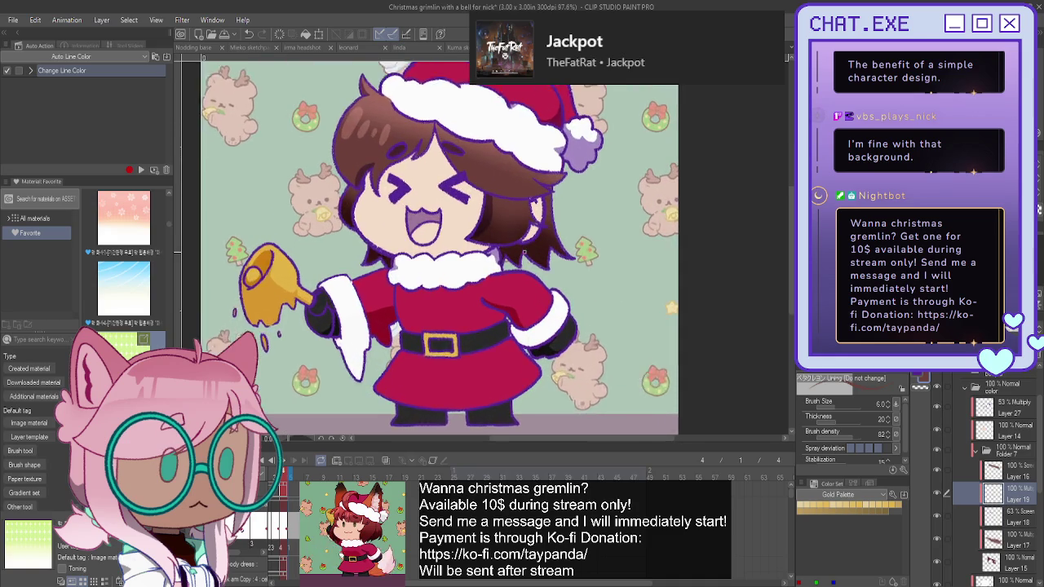
scroll(524, 251, up, 2)
scroll(525, 251, up, 1)
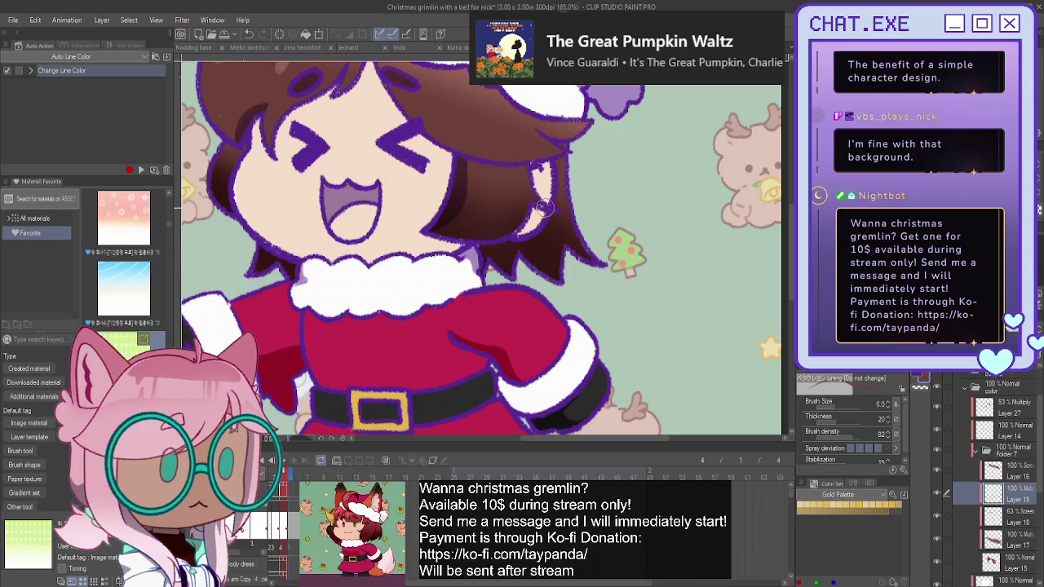
Select the 53% Multiply shading layer and collapse Folder 7.
click(1005, 411)
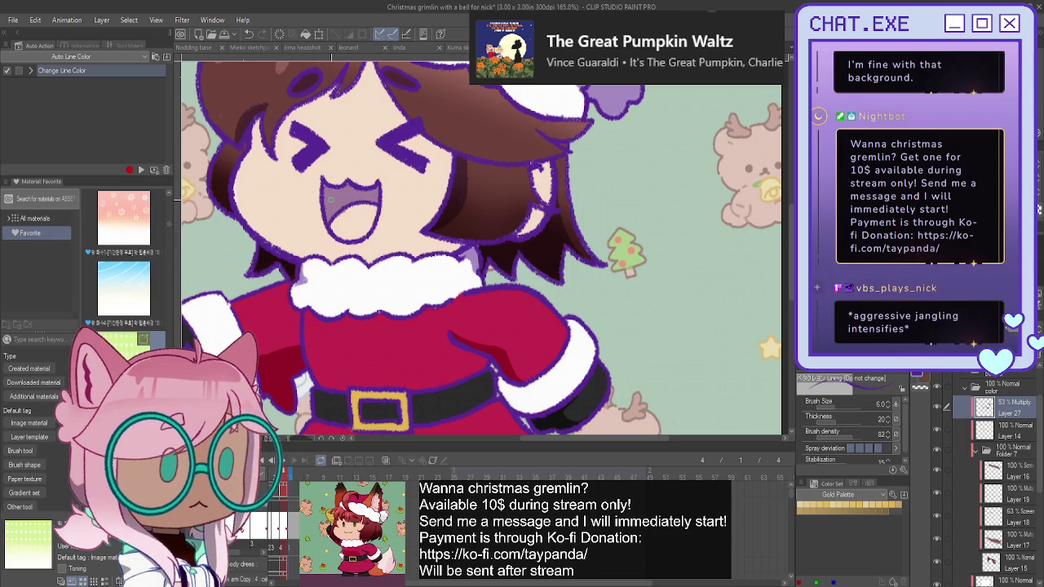
scroll(331, 199, down, 4)
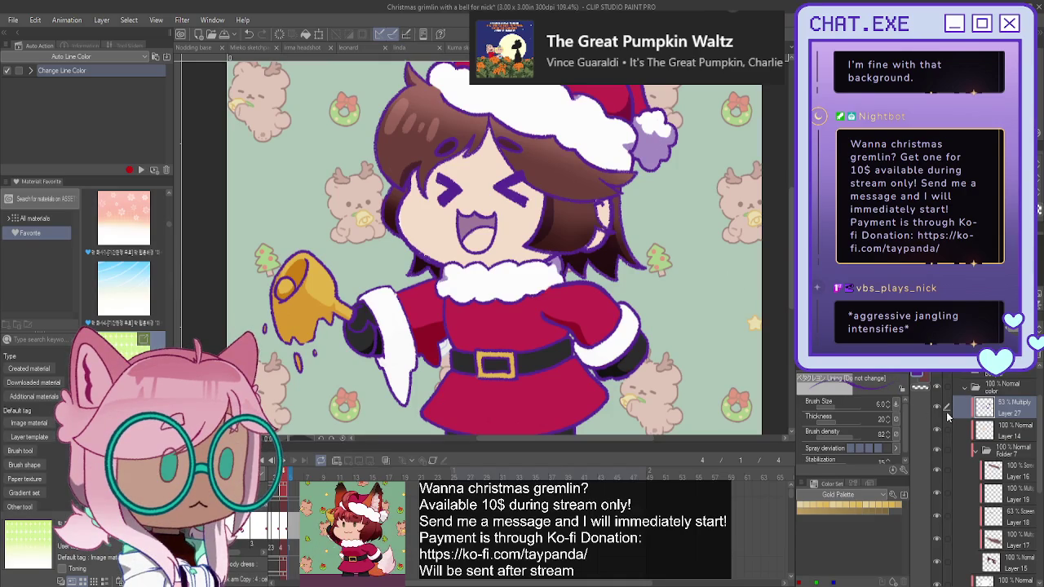
click(975, 450)
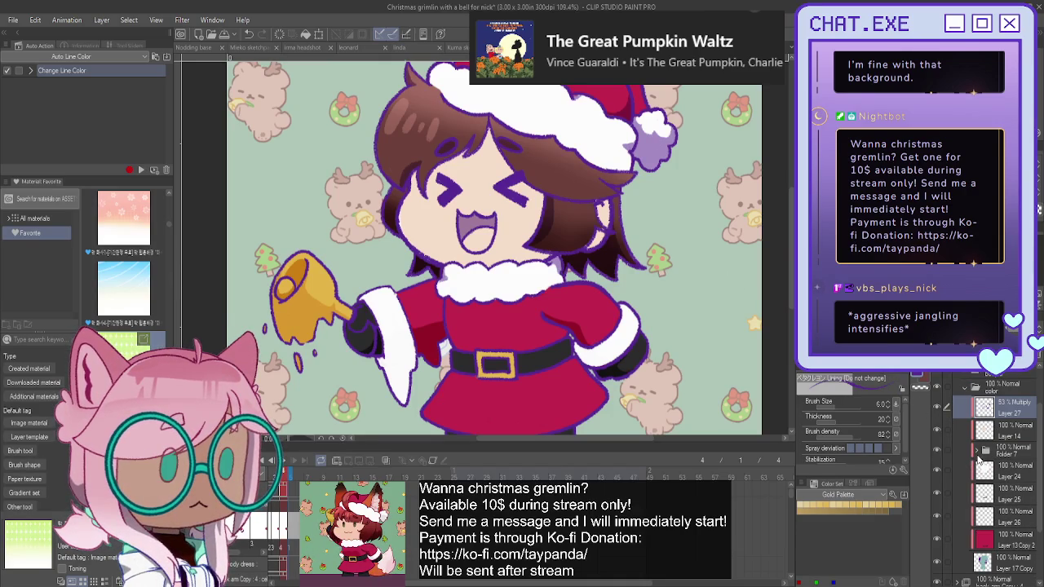
On a new layer above Layer 26, airbrush pink blush on both cheeks at 71% opacity.
click(946, 515)
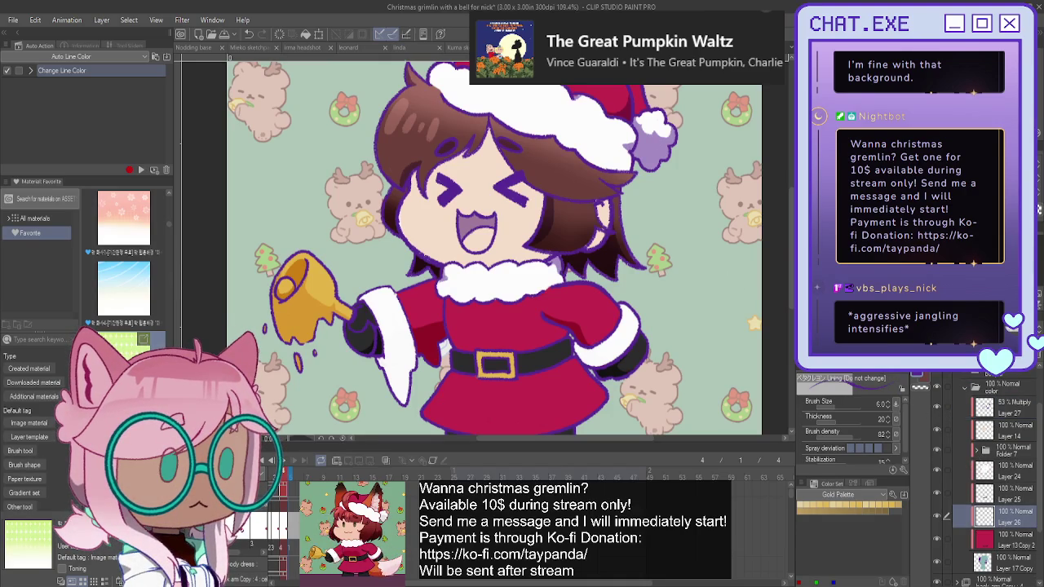
key(ctrl+shift+n)
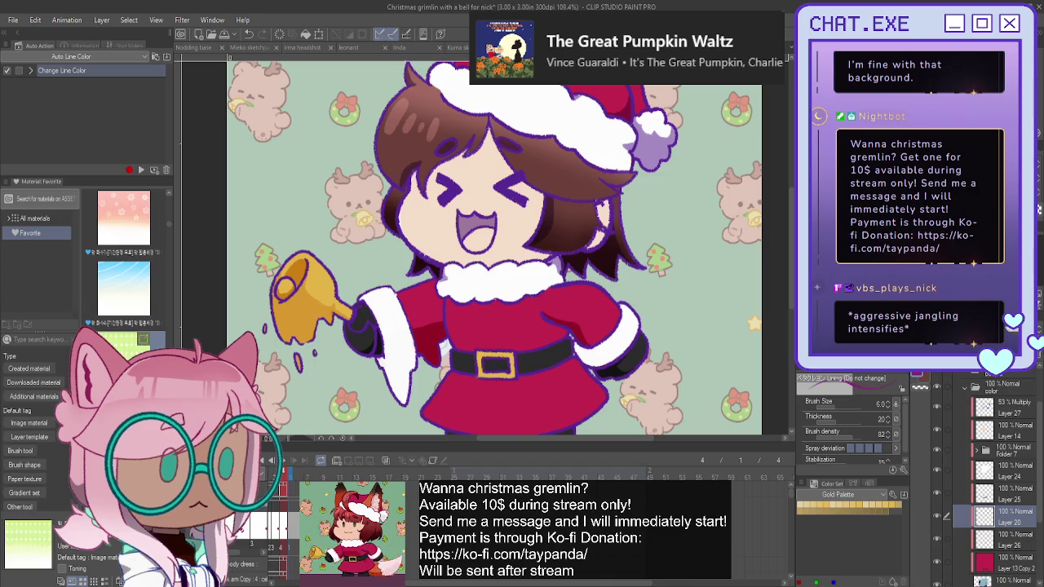
key(b)
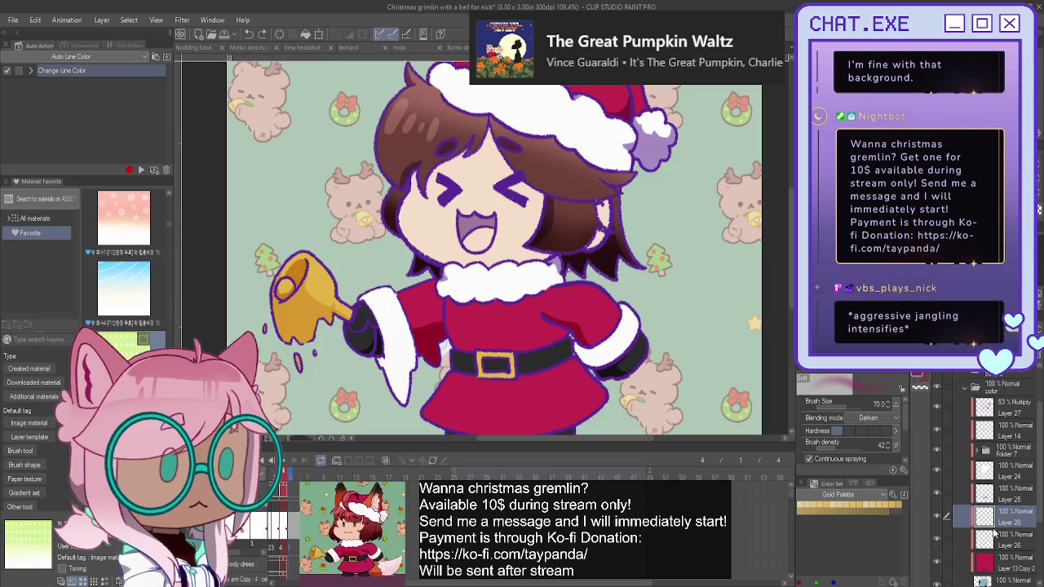
key(ctrl+e)
key(ctrl+z)
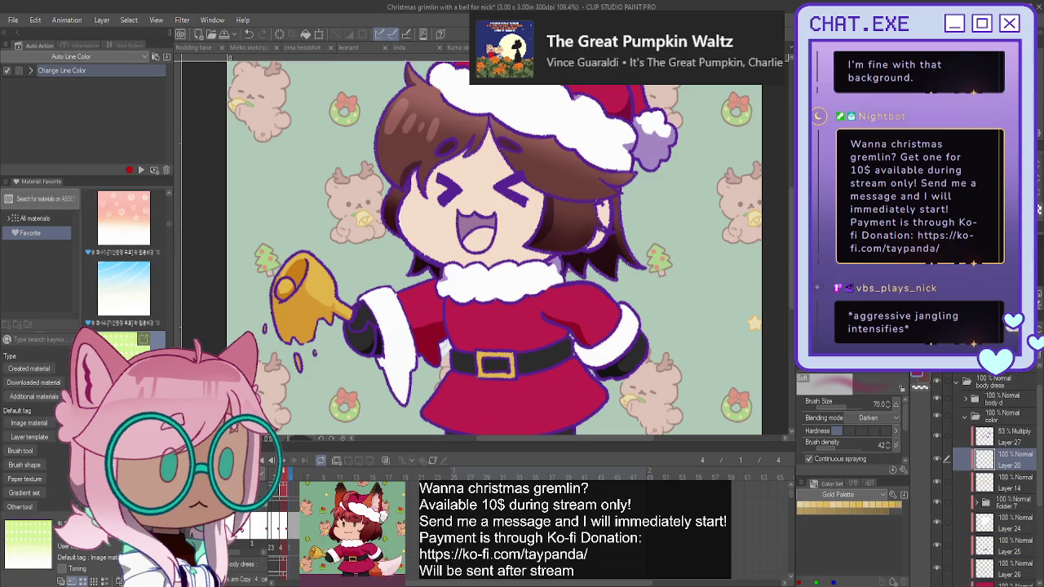
drag(512, 204, 522, 213)
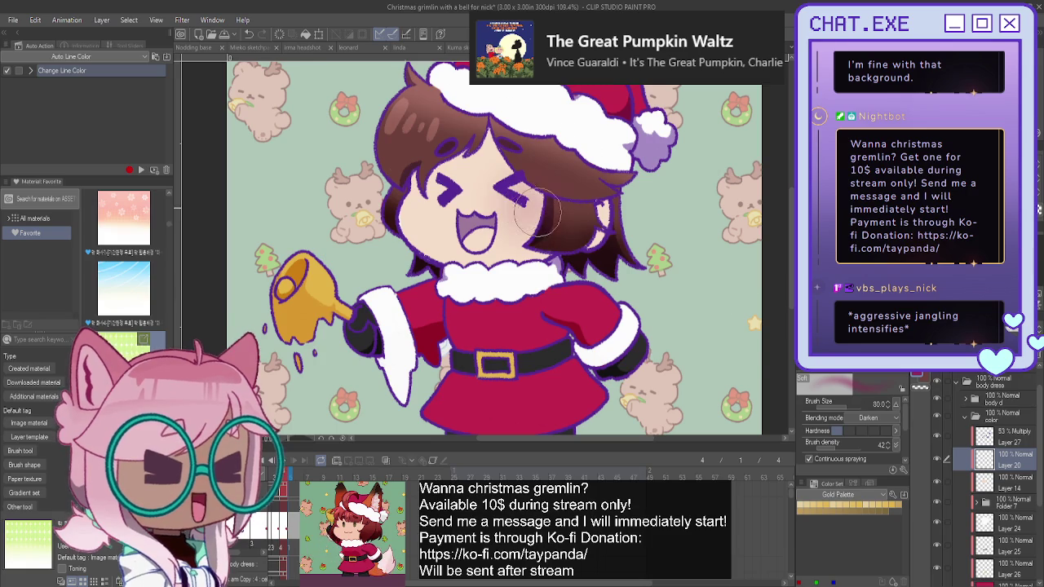
drag(417, 208, 424, 214)
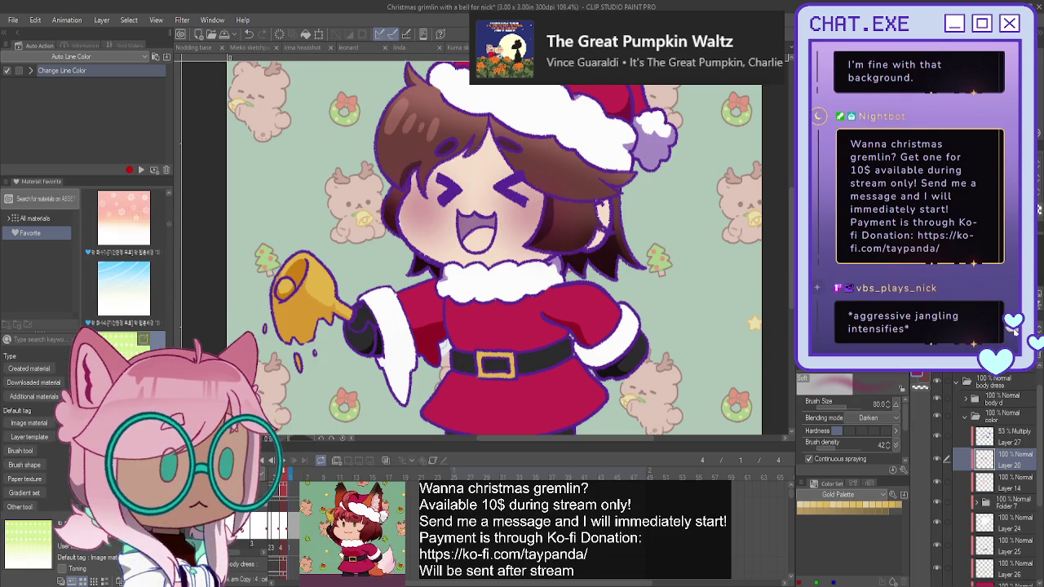
drag(1018, 329, 1014, 331)
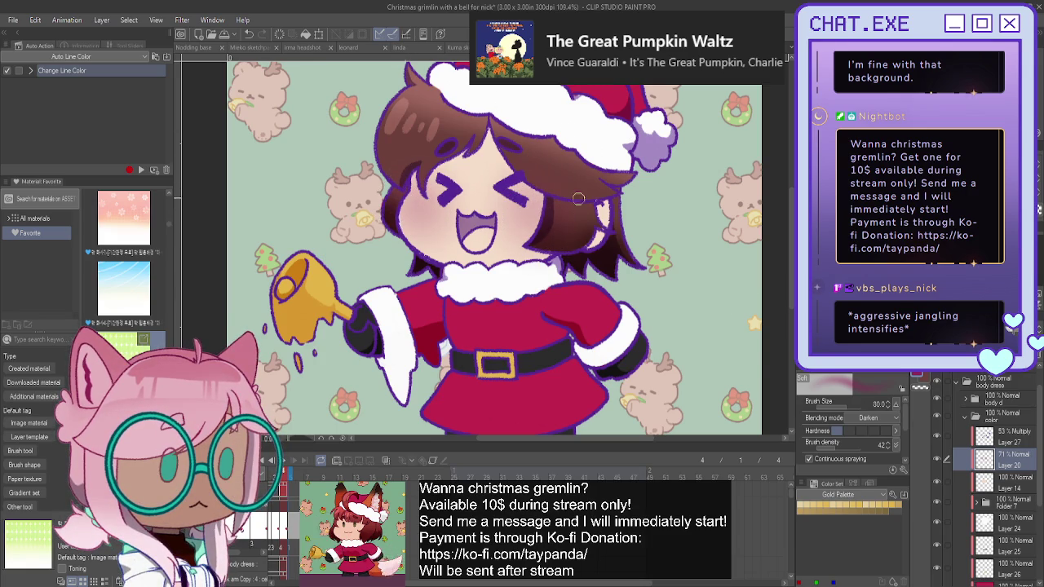
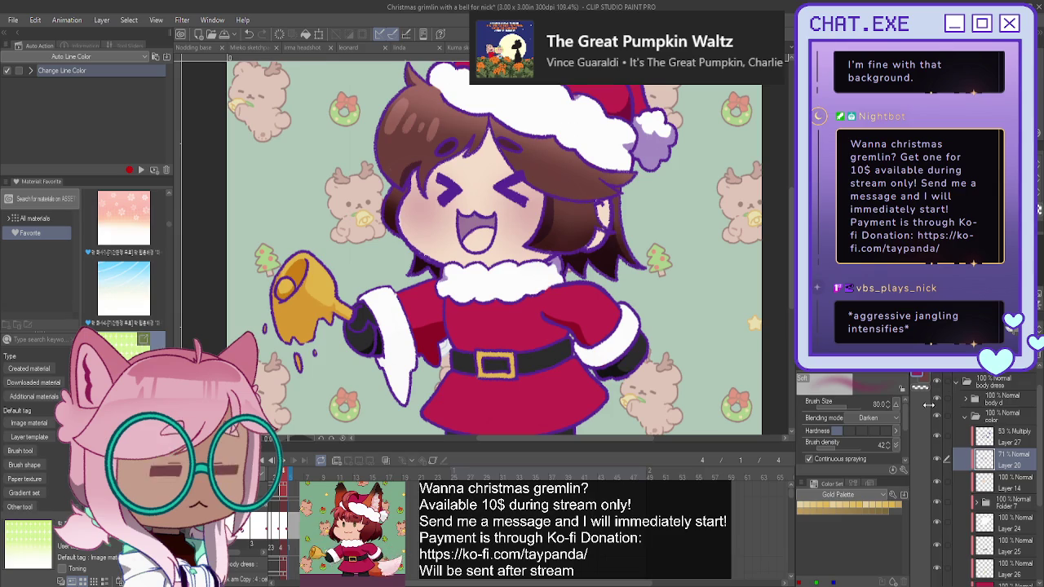
Select Layer 14 and preview the Santa's bell-ringing animation.
click(1008, 486)
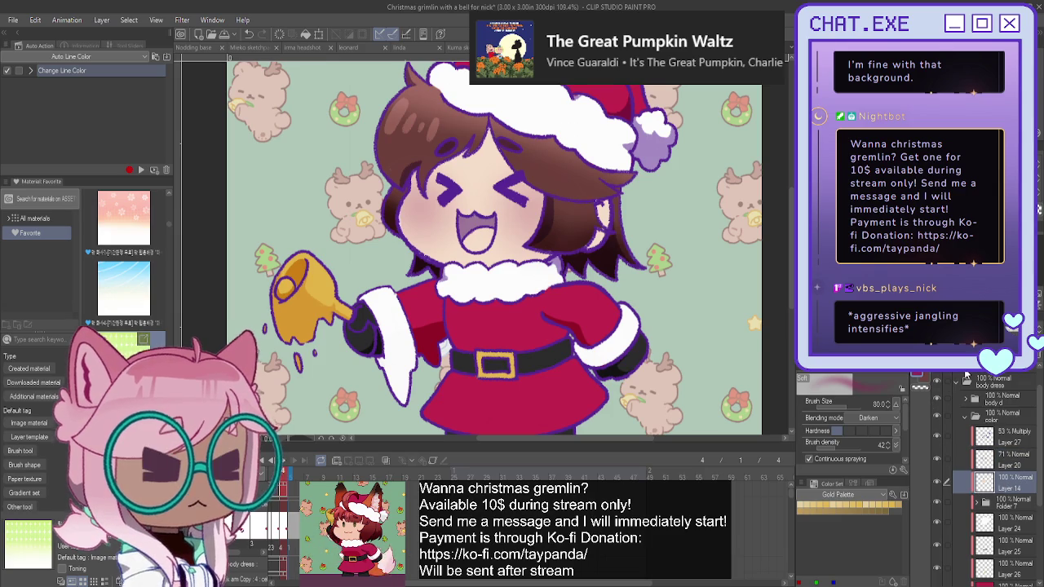
scroll(674, 253, down, 1)
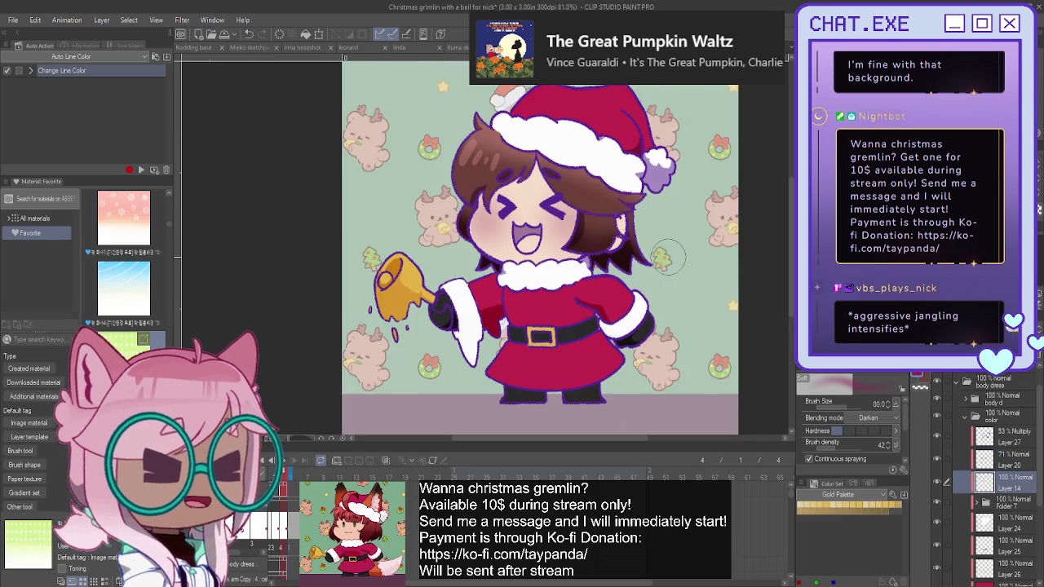
scroll(674, 253, down, 1)
scroll(673, 253, down, 1)
scroll(673, 252, down, 1)
drag(674, 252, 670, 261)
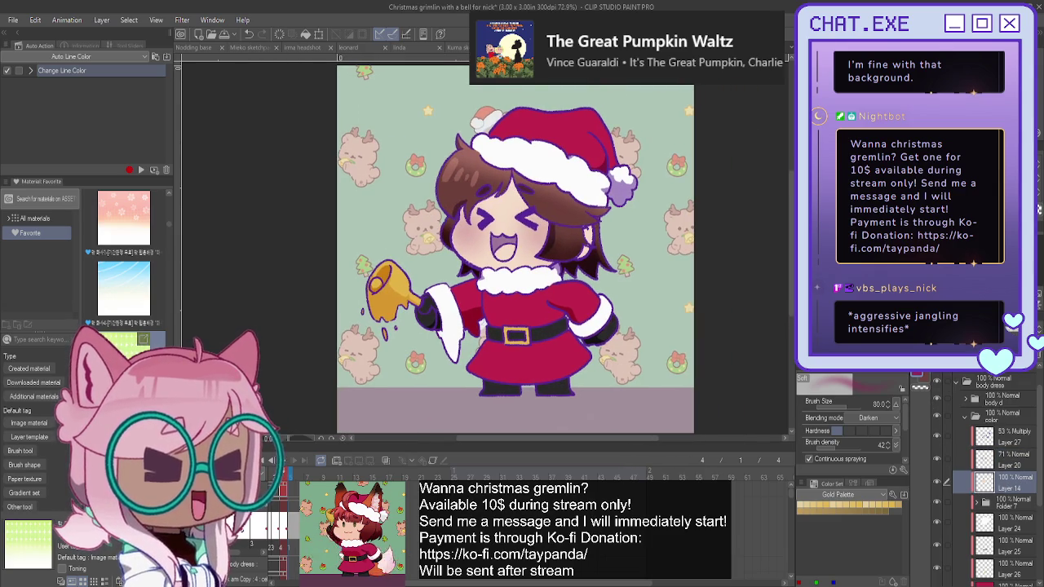
click(284, 462)
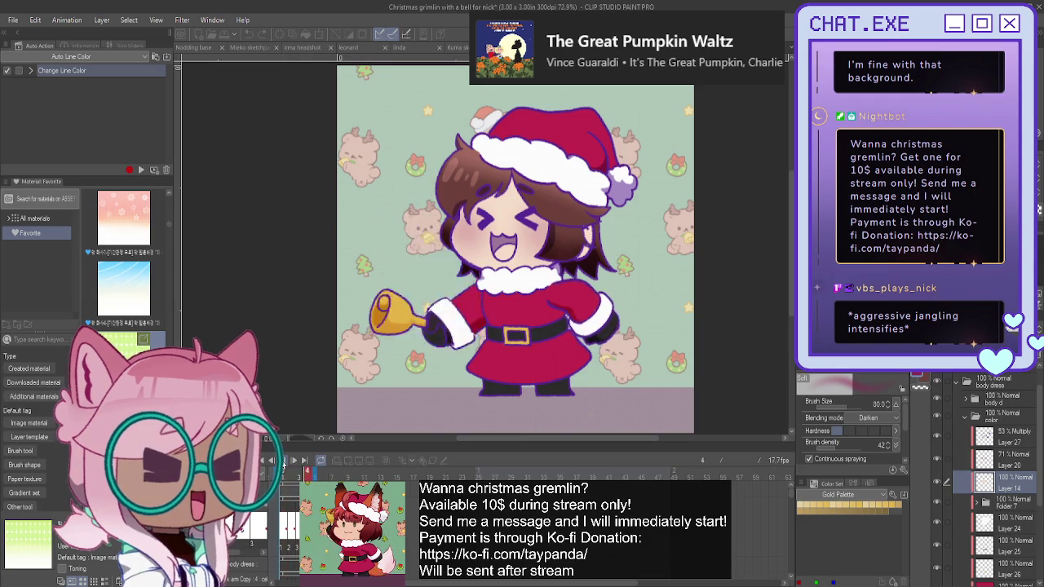
click(283, 461)
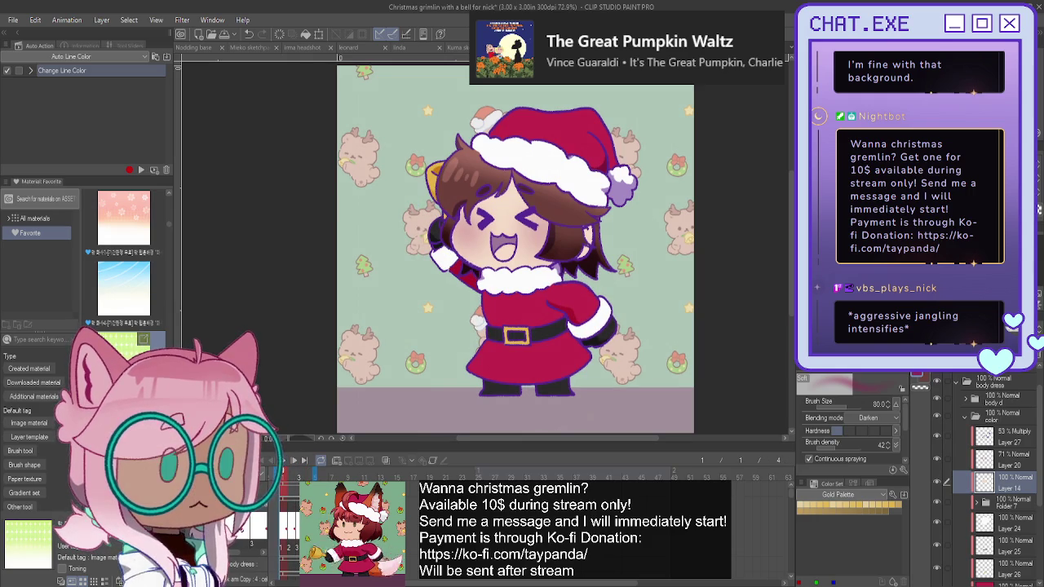
scroll(505, 230, up, 3)
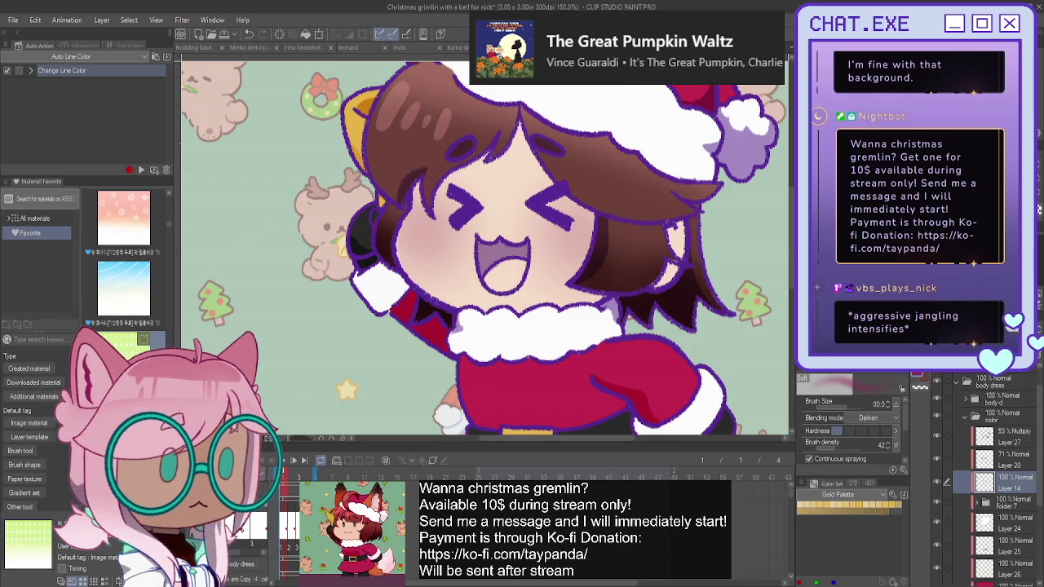
On a new layer, paint the pink tongue inside Santa's open mouth with the pen.
key(ctrl+shift+n)
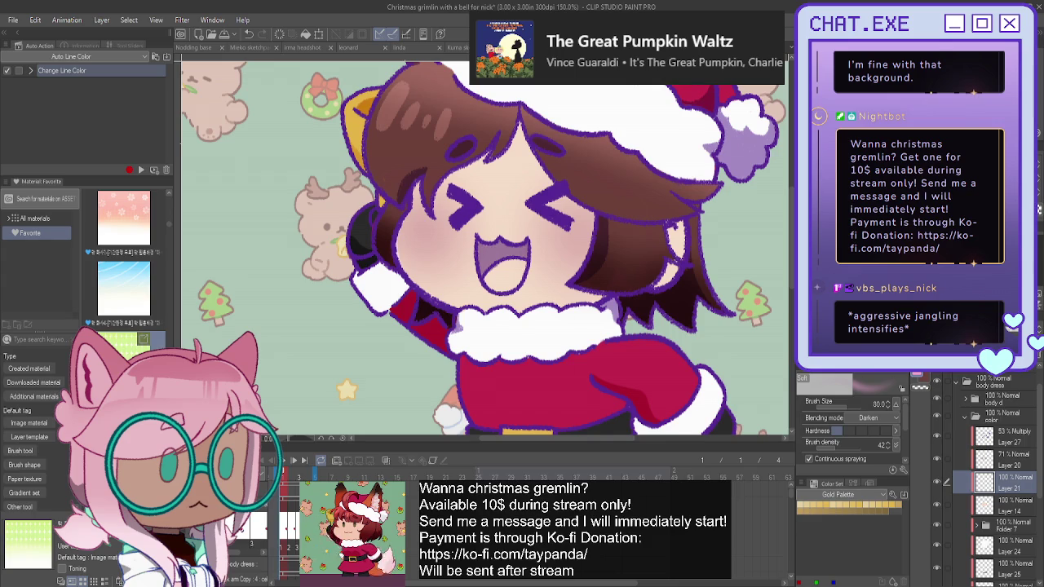
key(p)
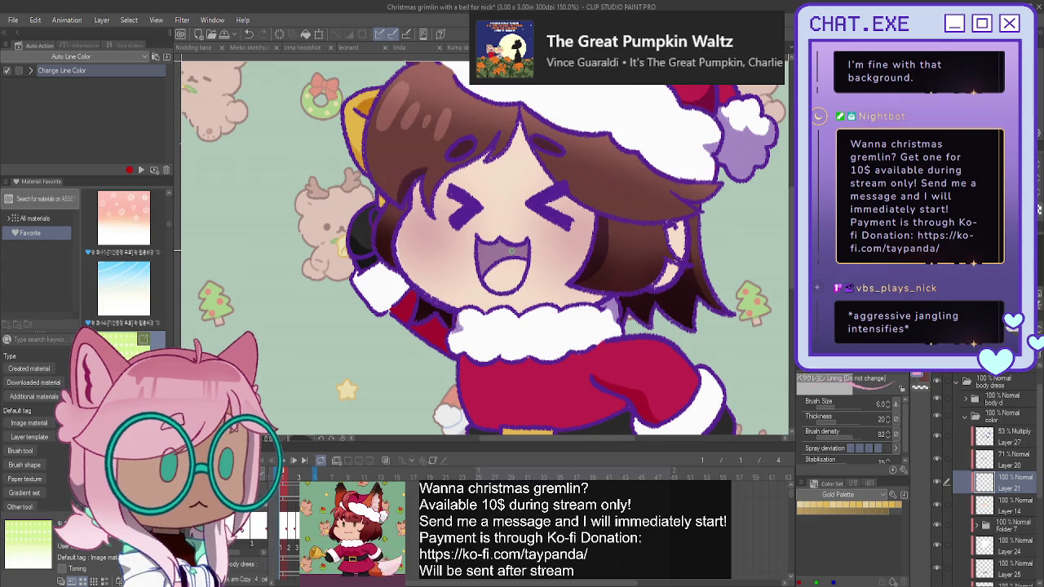
key(ctrl+plus)
drag(525, 249, 511, 282)
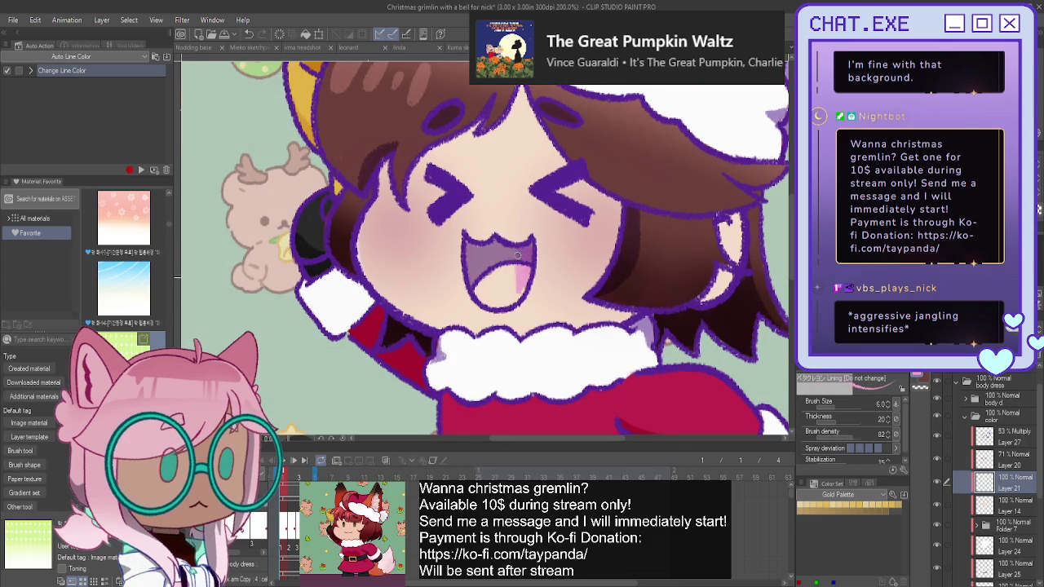
mouse_move(510, 281)
mouse_down()
mouse_move(498, 245)
mouse_move(530, 250)
mouse_move(510, 304)
mouse_move(472, 284)
mouse_move(486, 298)
mouse_move(478, 275)
mouse_up()
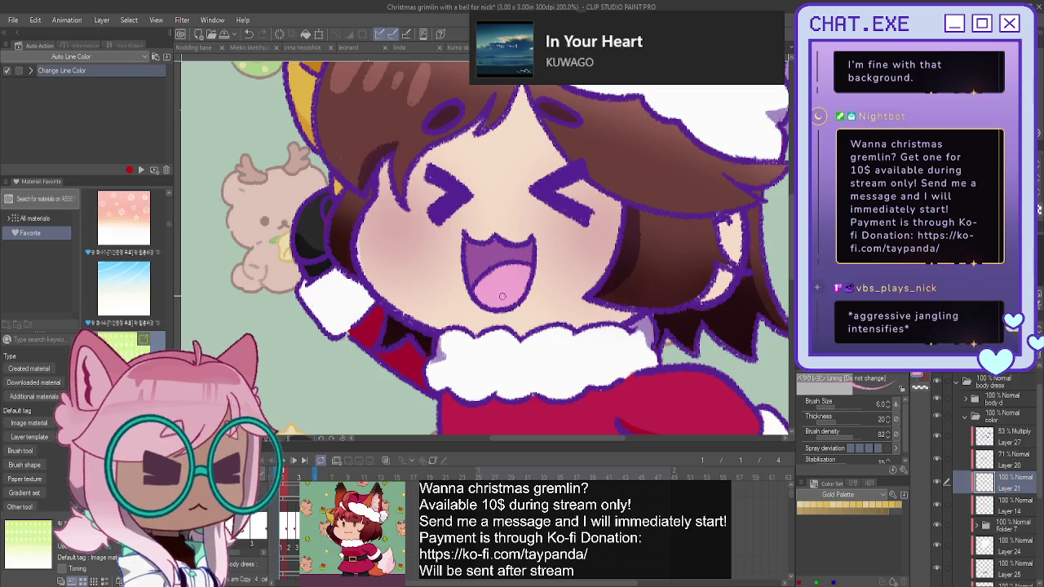
click(502, 296)
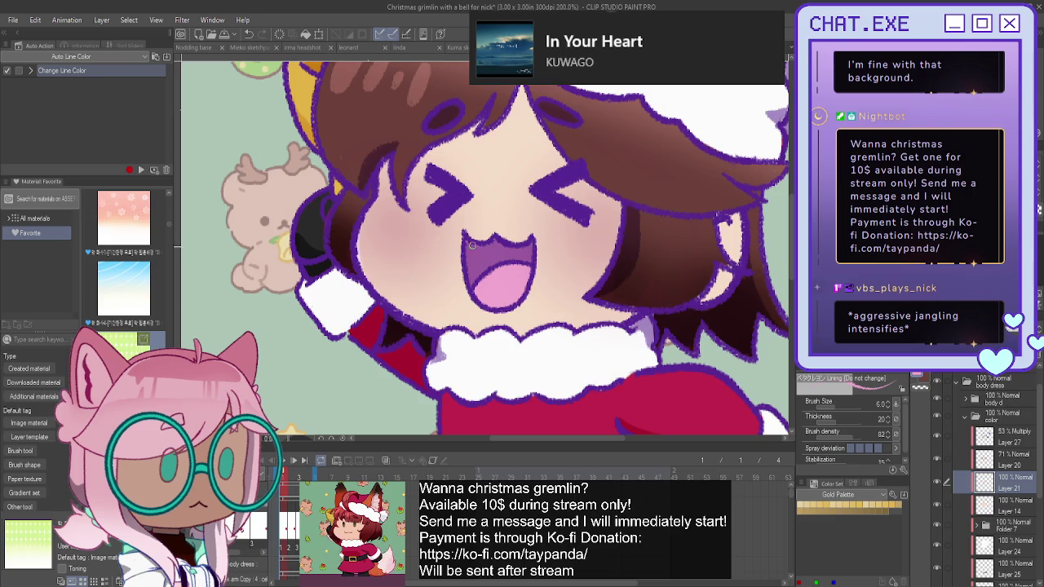
scroll(495, 242, down, 5)
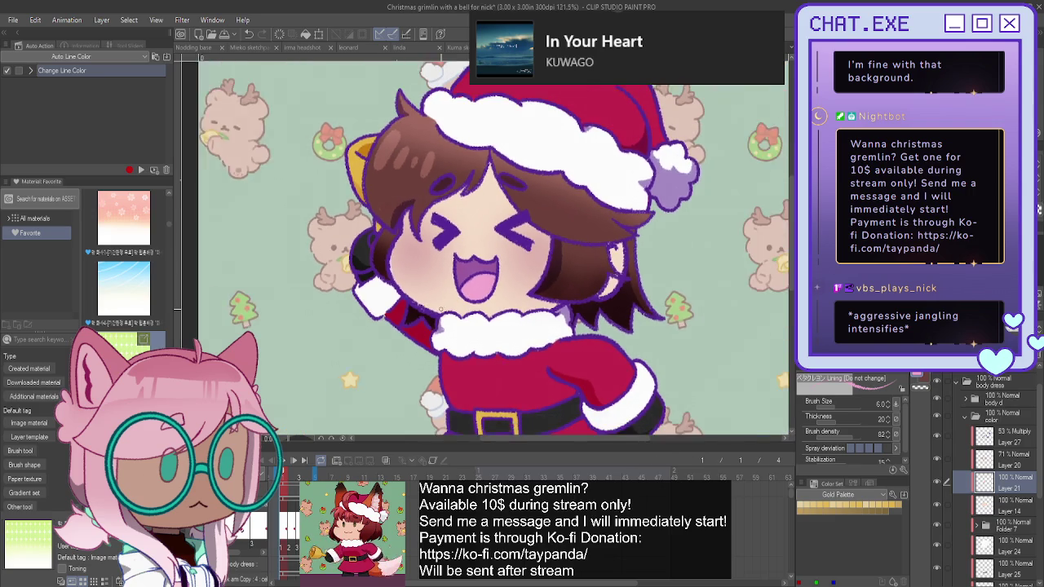
In the expanded color folder, create Folder 8 and delete the extra Layer 22.
scroll(473, 277, down, 2)
scroll(473, 277, down, 2)
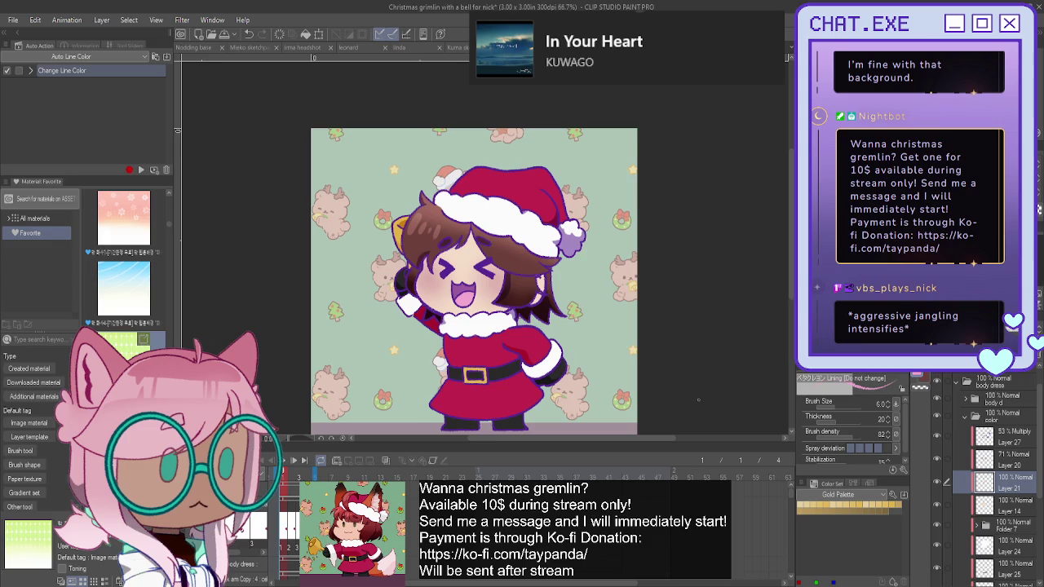
drag(473, 277, 540, 223)
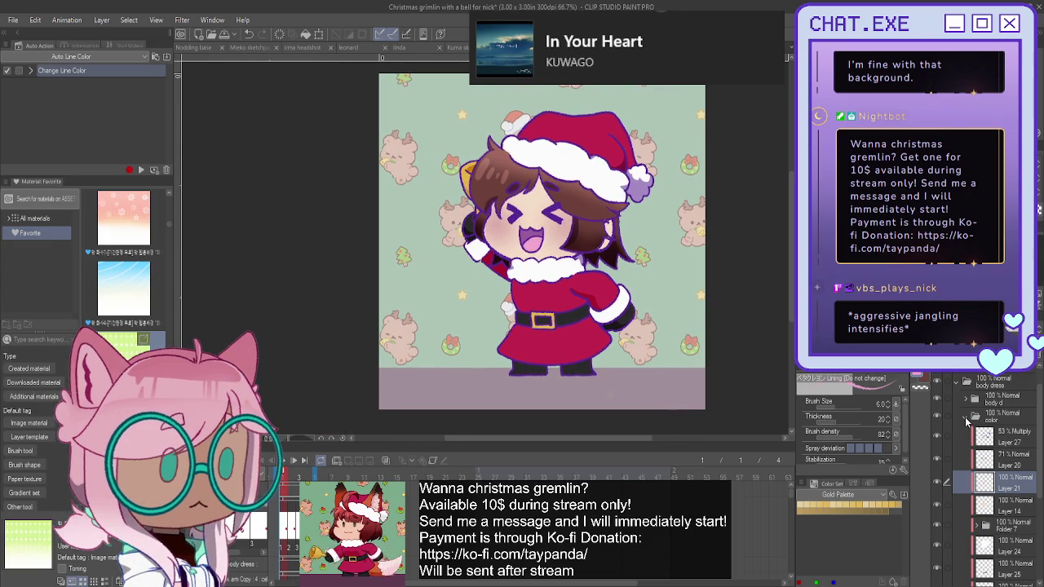
click(964, 416)
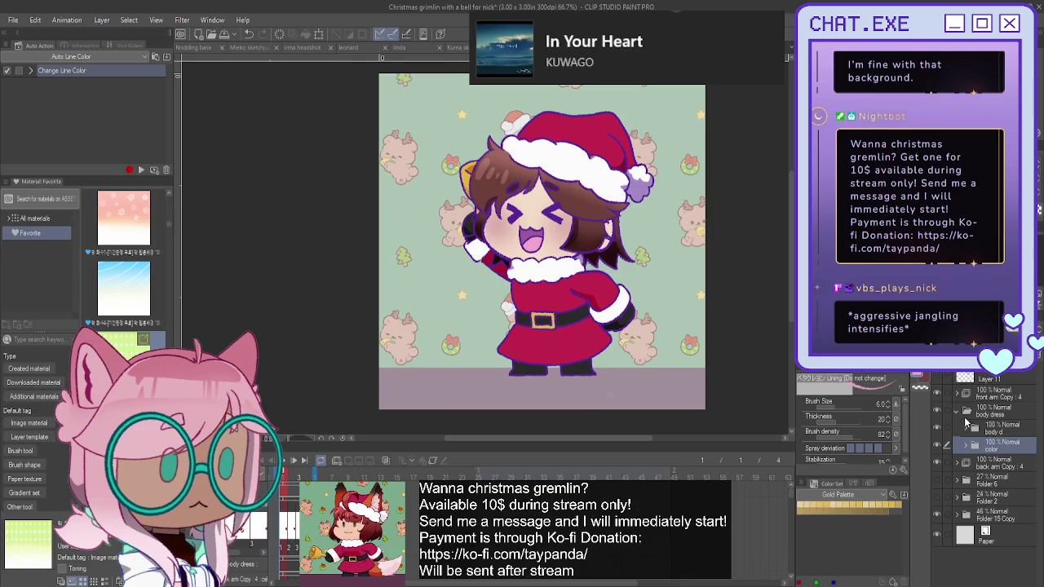
click(966, 446)
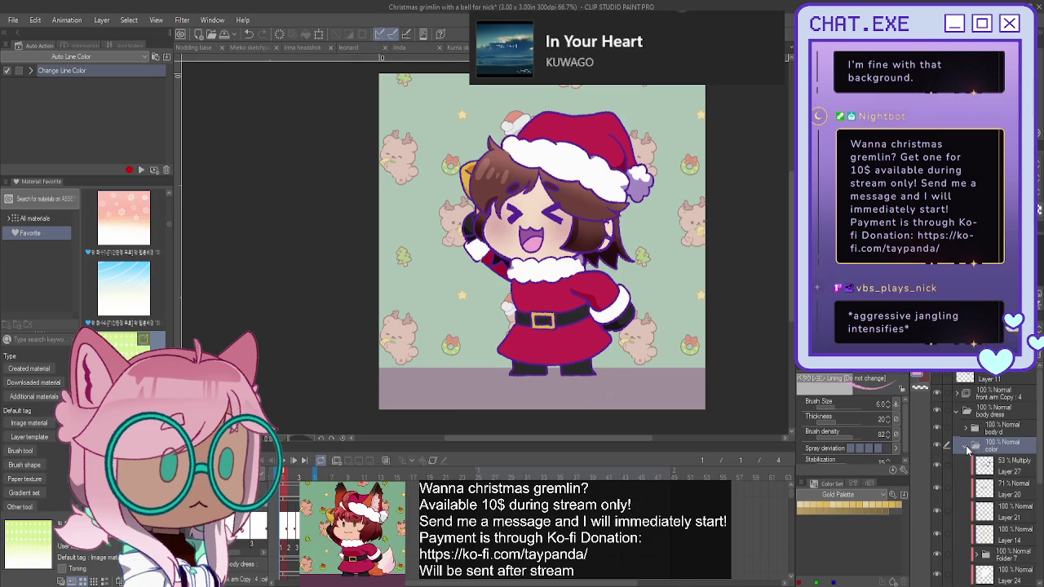
key(ctrl+g)
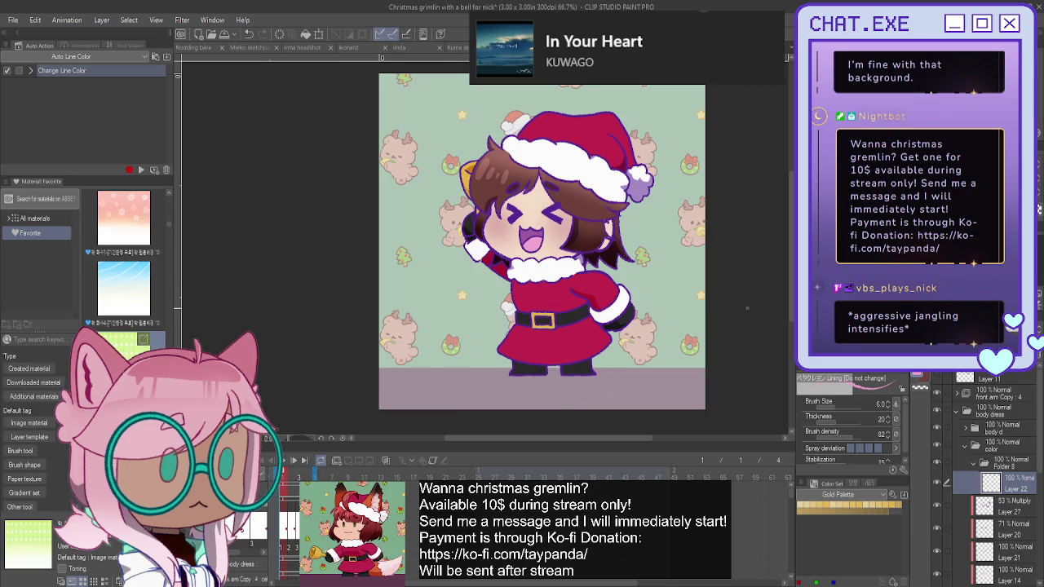
key(Delete)
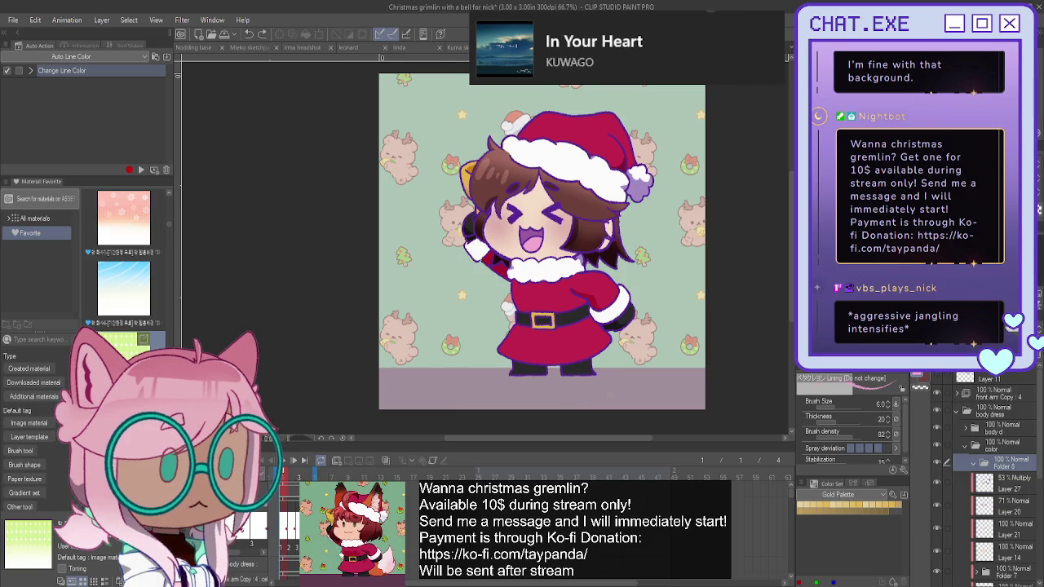
click(987, 444)
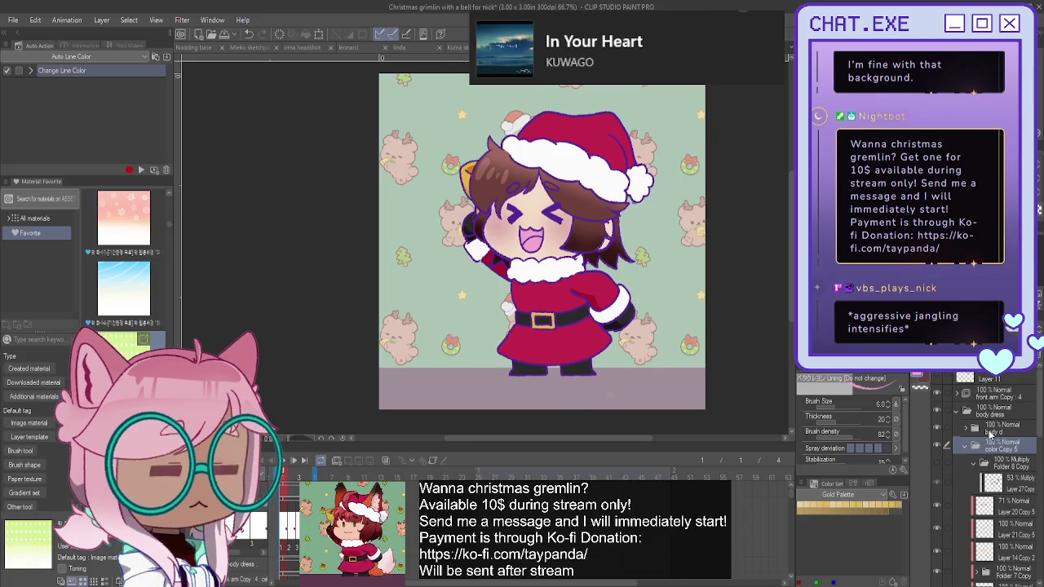
Duplicate the color layer, move the copy above the body folder and clip it.
click(1003, 448)
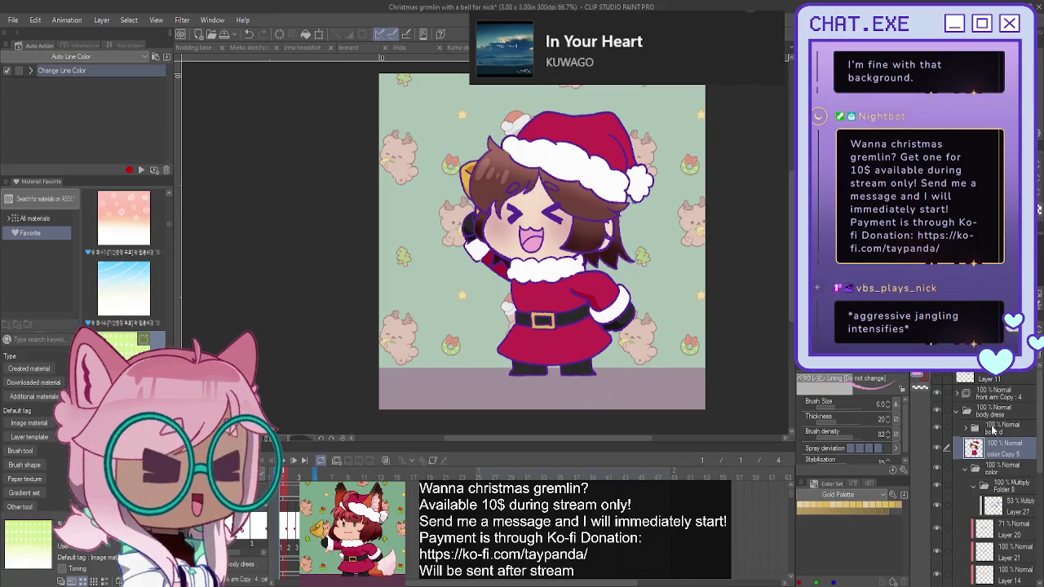
key(ctrl+c)
key(ctrl+v)
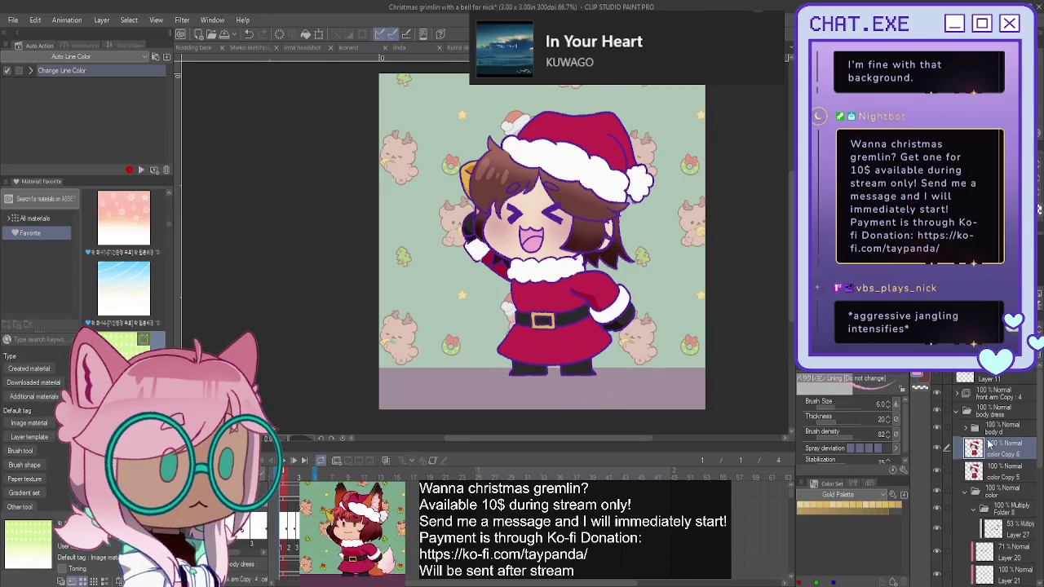
drag(990, 425, 990, 422)
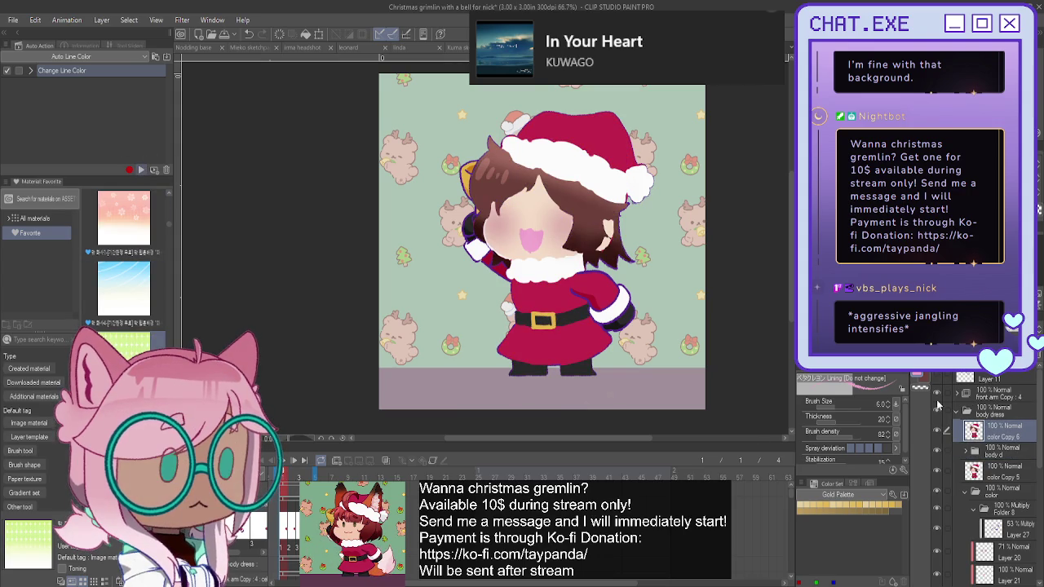
click(984, 399)
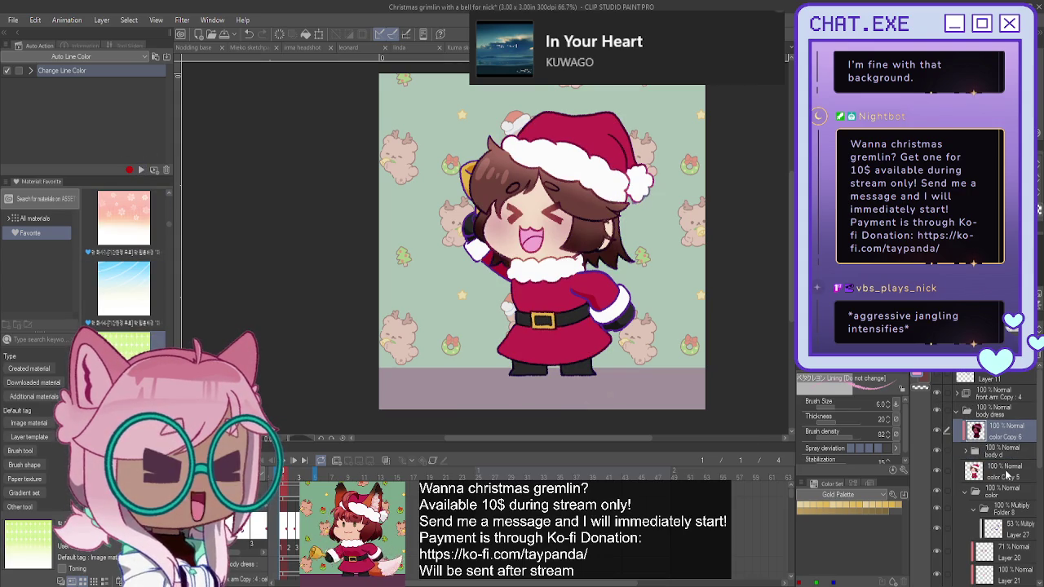
Move color Copy 5 into Folder 8 above Layer 27 and duplicate it again.
click(1006, 471)
drag(985, 530, 984, 525)
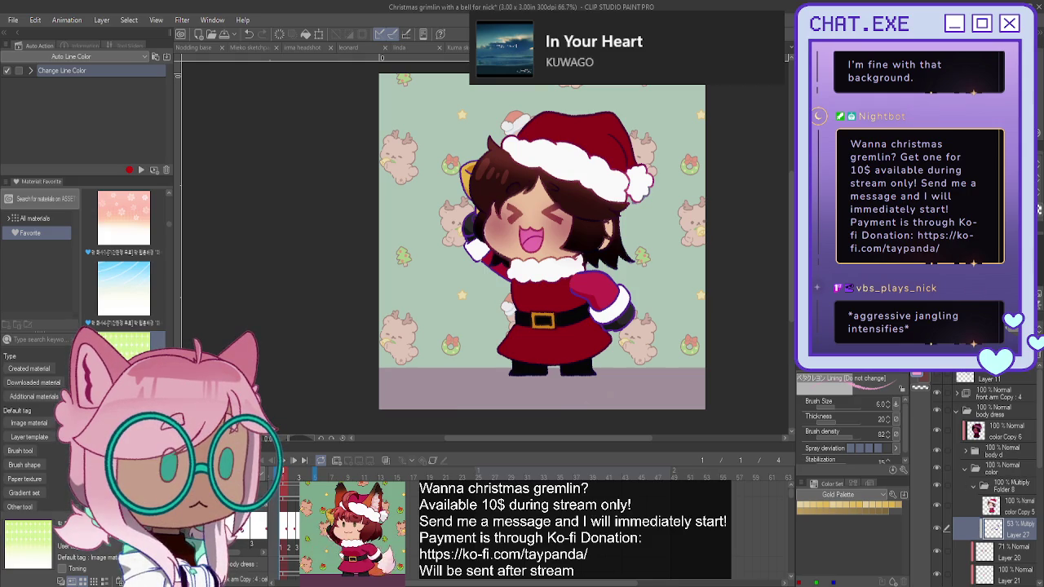
click(1011, 505)
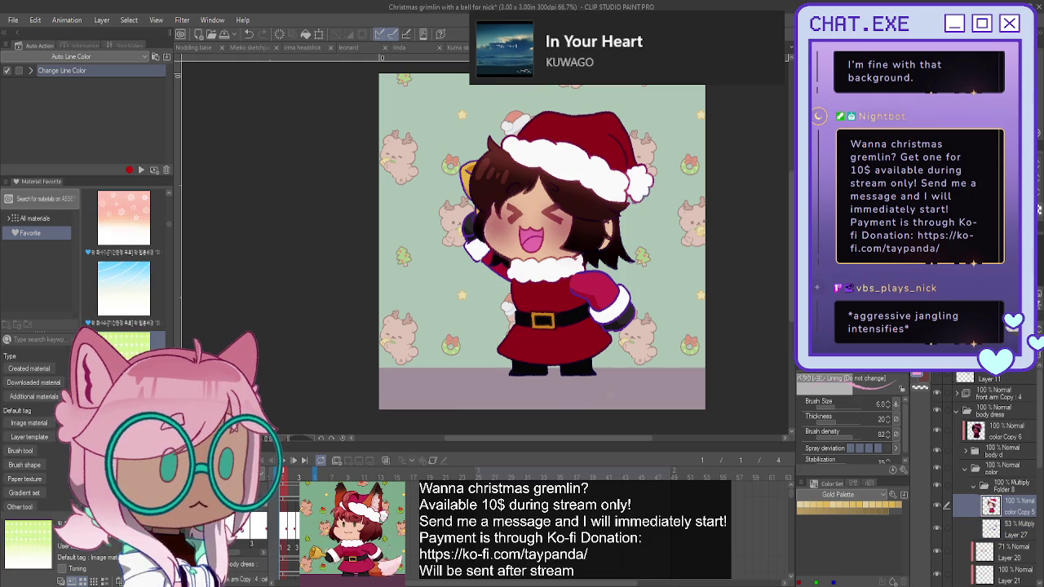
drag(1011, 506, 1008, 508)
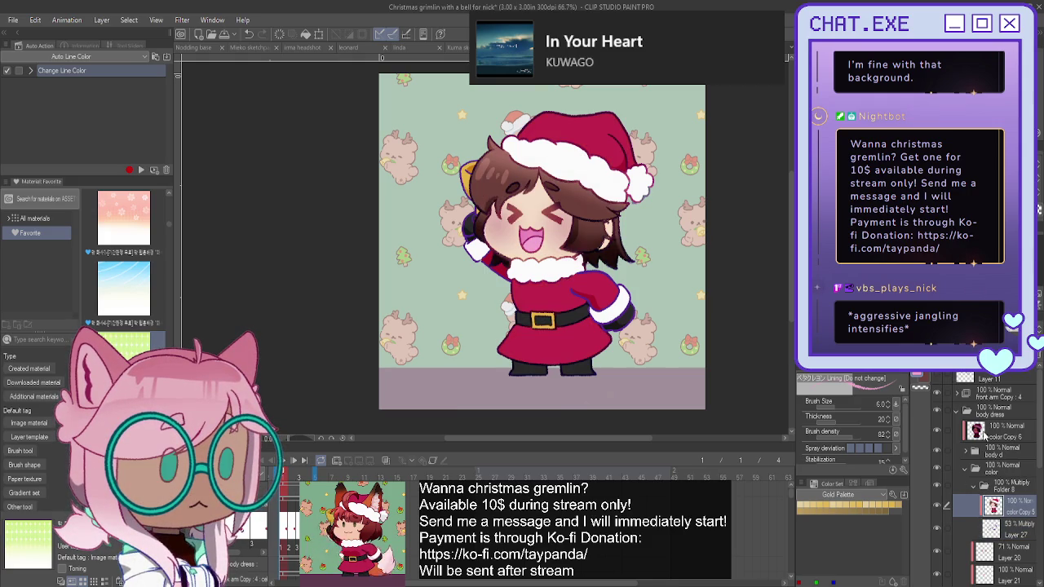
key(ctrl+c)
key(ctrl+v)
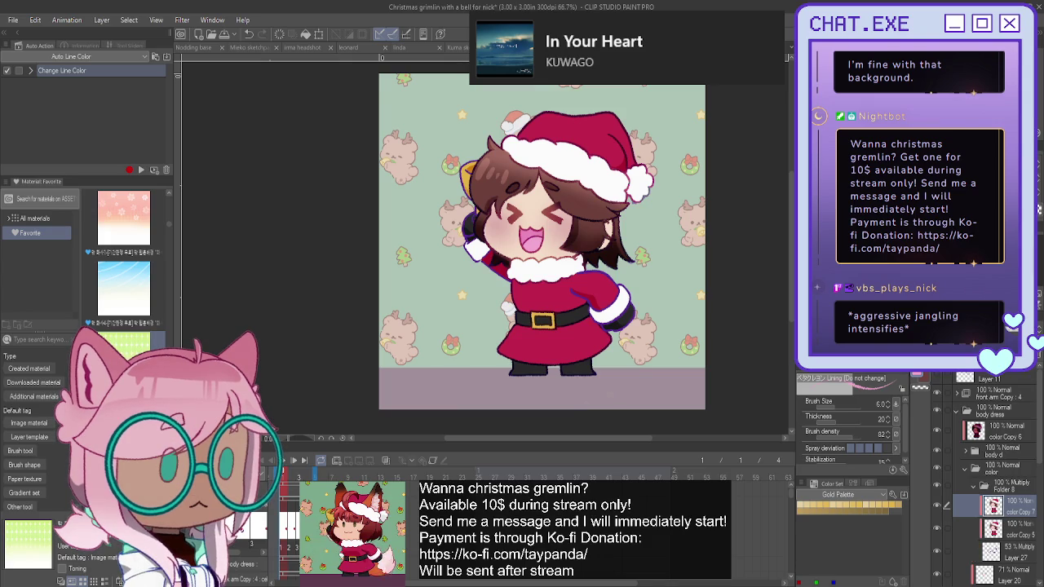
key(ctrl+u)
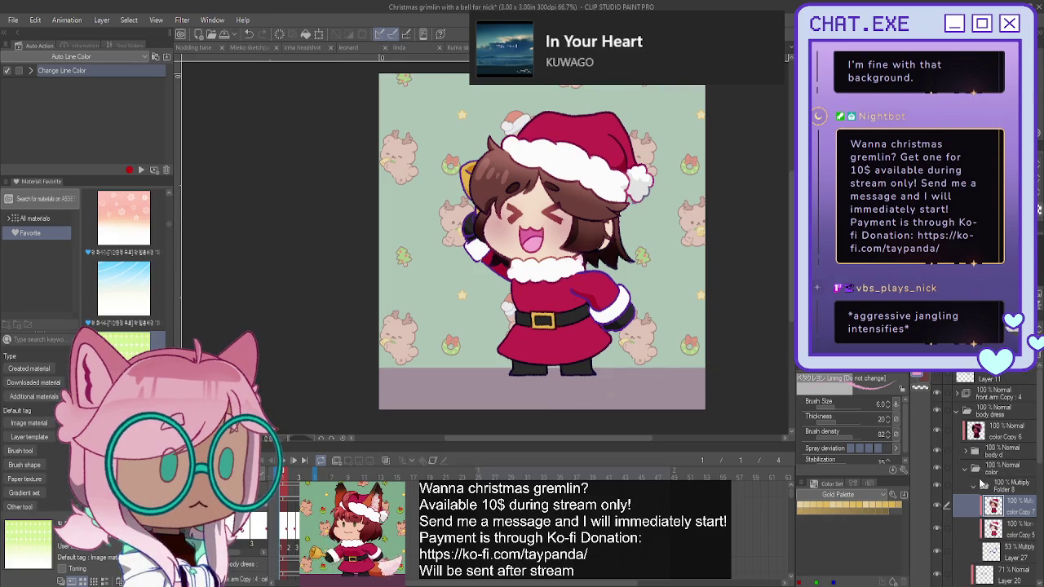
Inspect the front arm frame folders 1–4 and make Folder 14 Copy visible.
click(965, 470)
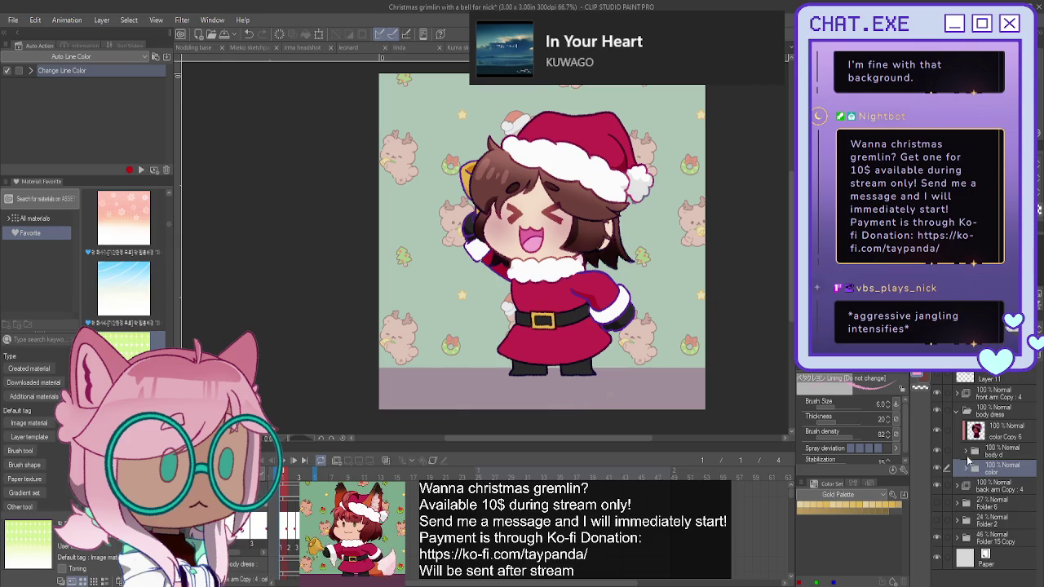
click(956, 409)
click(958, 394)
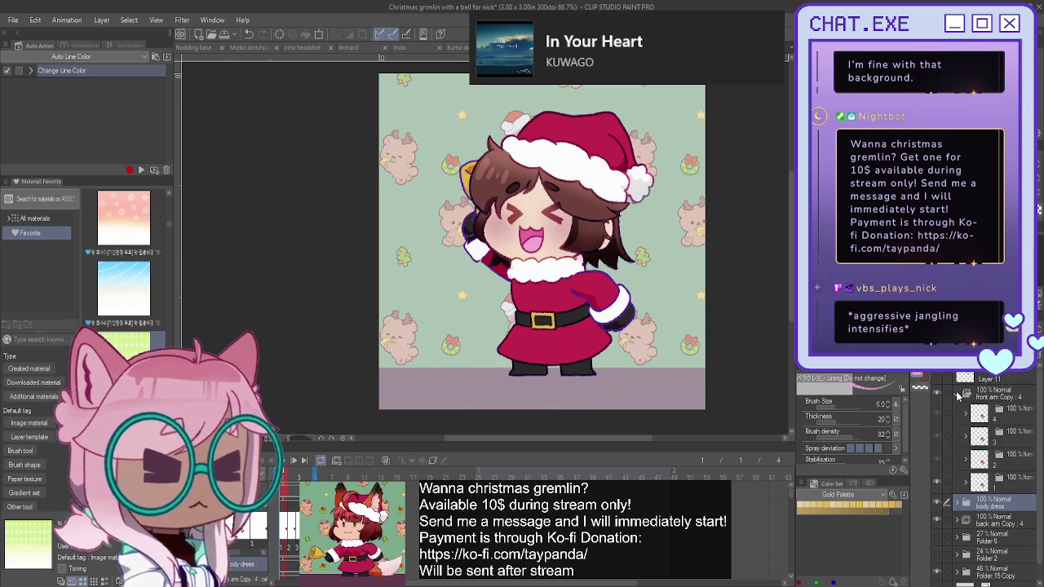
click(966, 484)
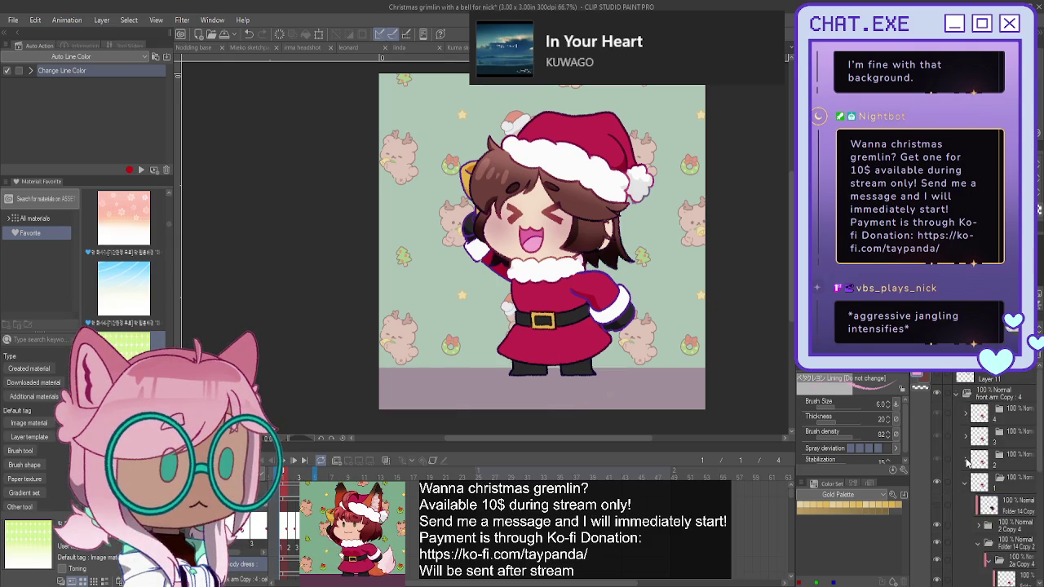
click(967, 440)
click(965, 416)
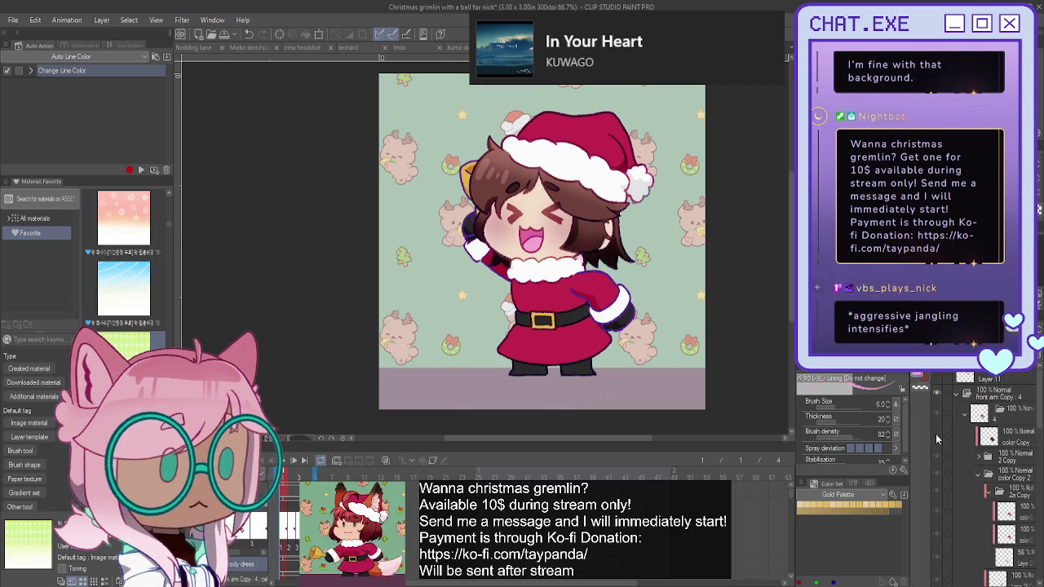
click(962, 416)
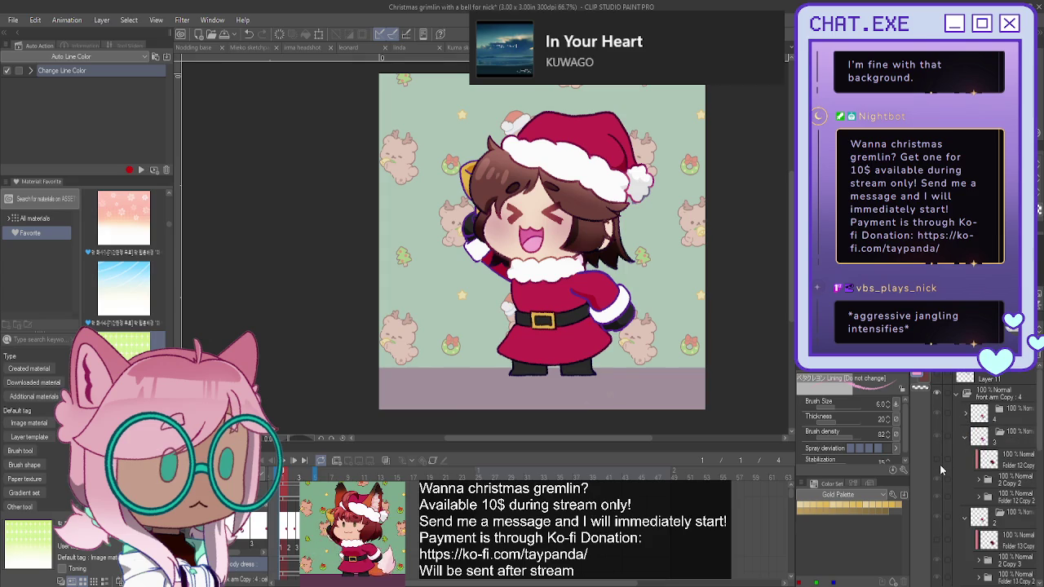
click(965, 437)
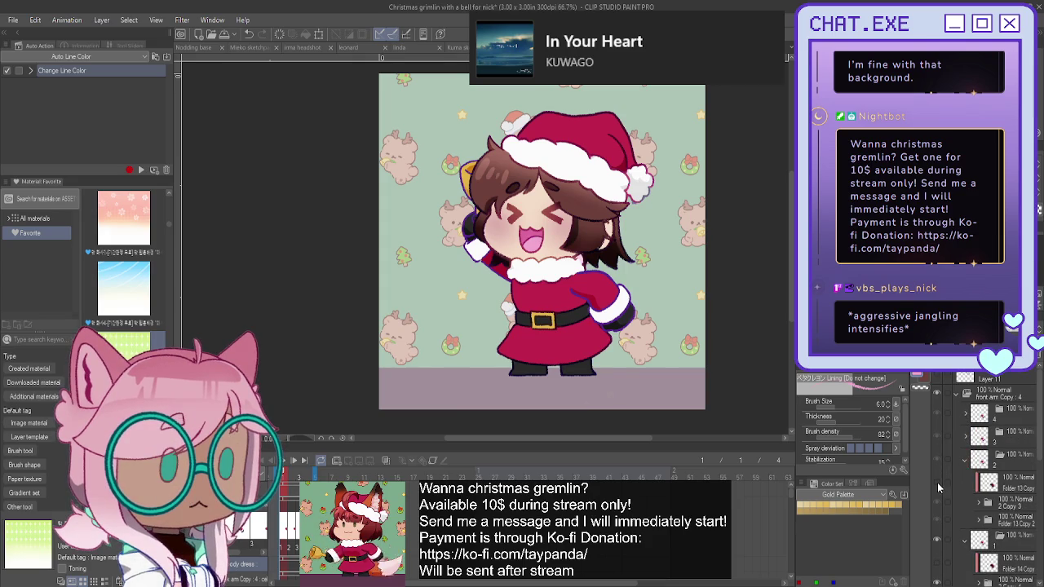
click(963, 460)
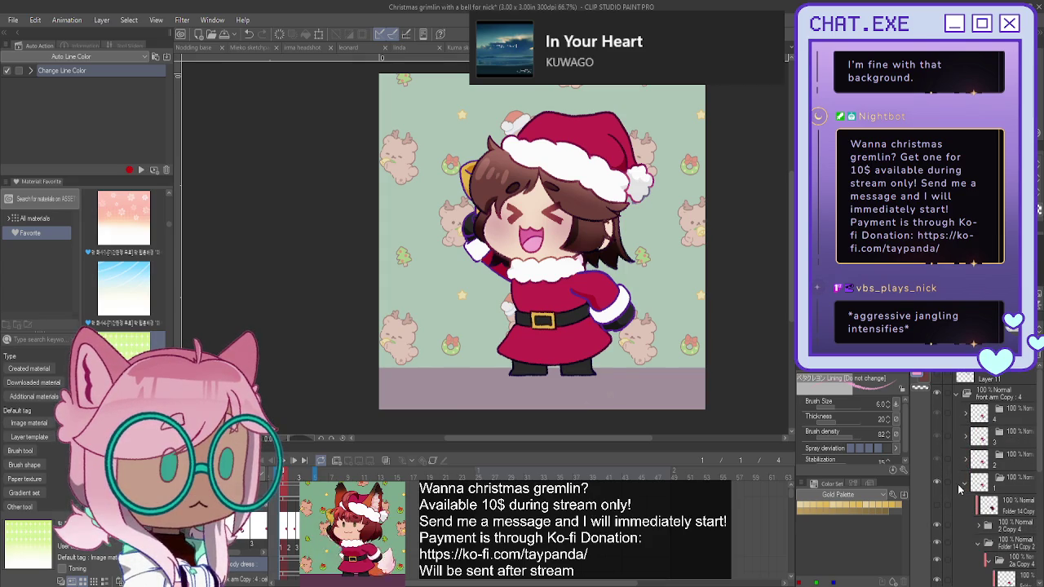
click(936, 506)
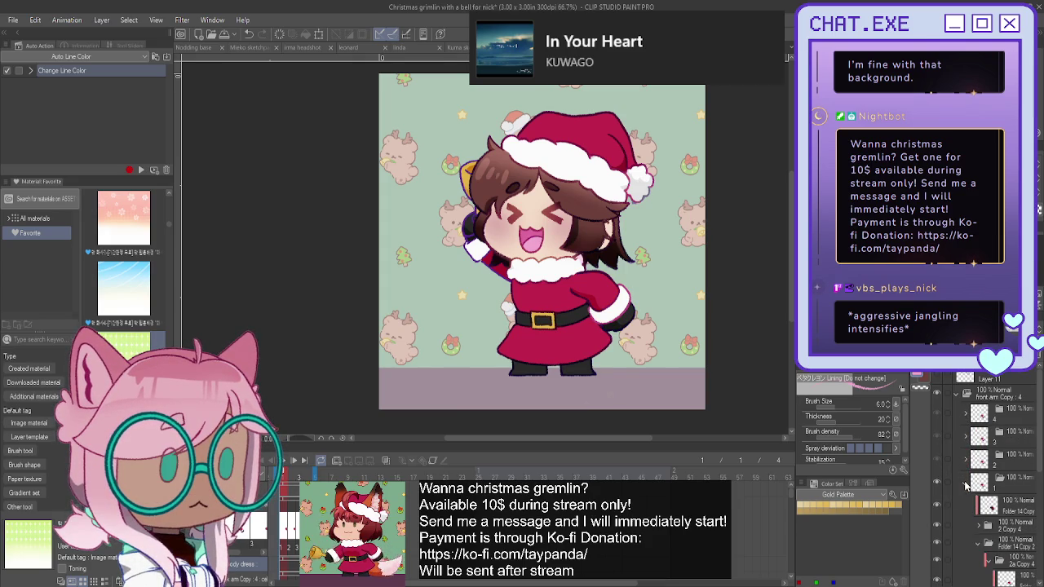
click(965, 484)
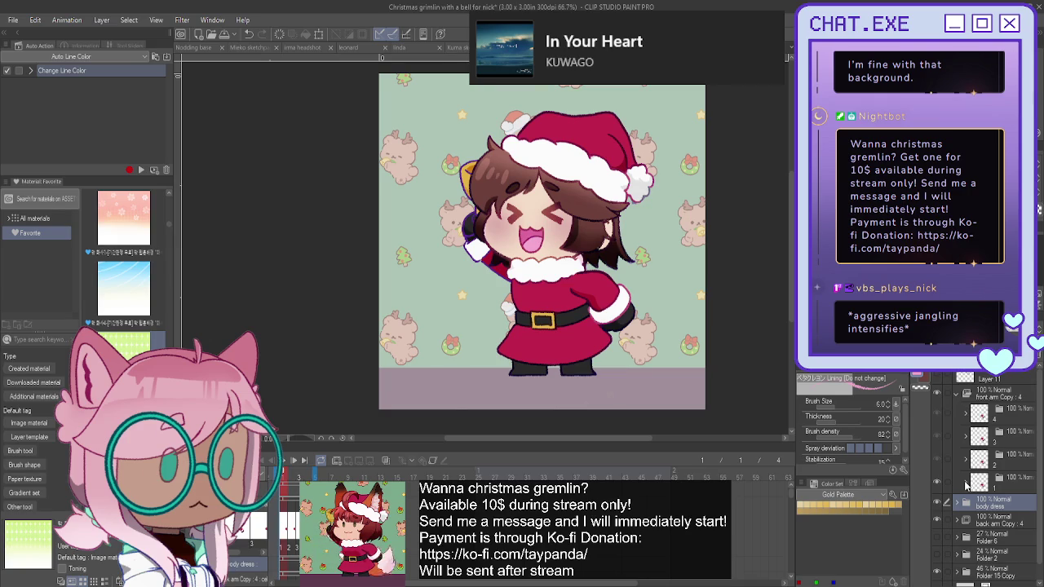
Inspect the back arm Copy 4 frame folders 1–4 and collapse them again.
scroll(965, 486, down, 1)
click(957, 505)
scroll(959, 513, down, 2)
click(962, 515)
click(965, 481)
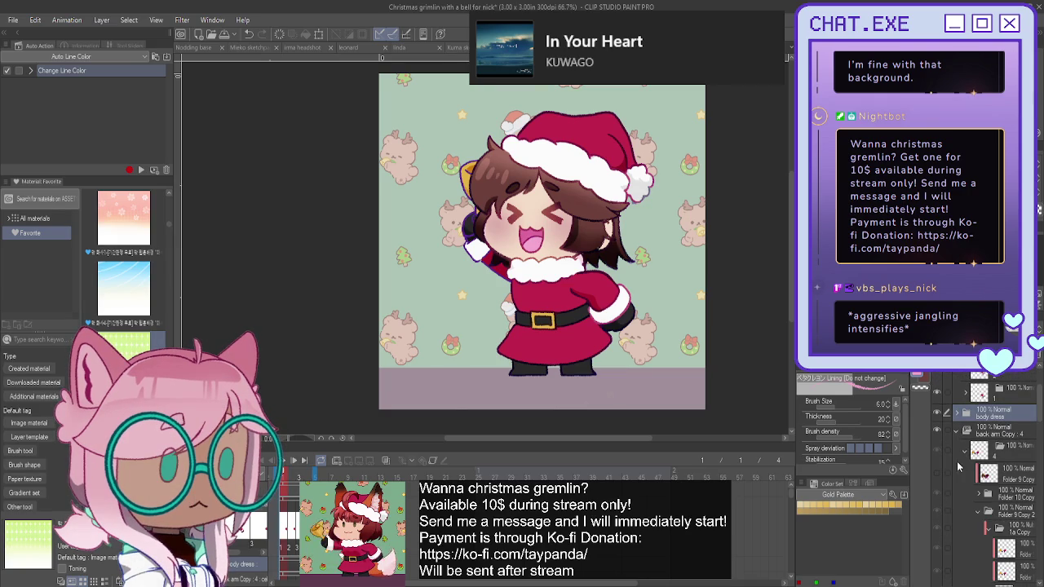
click(965, 451)
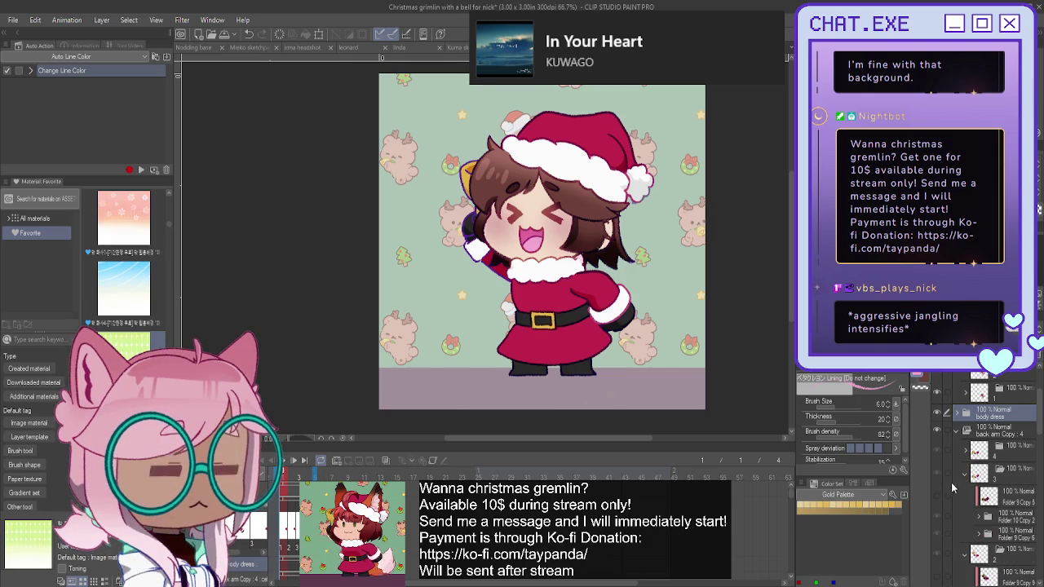
click(964, 472)
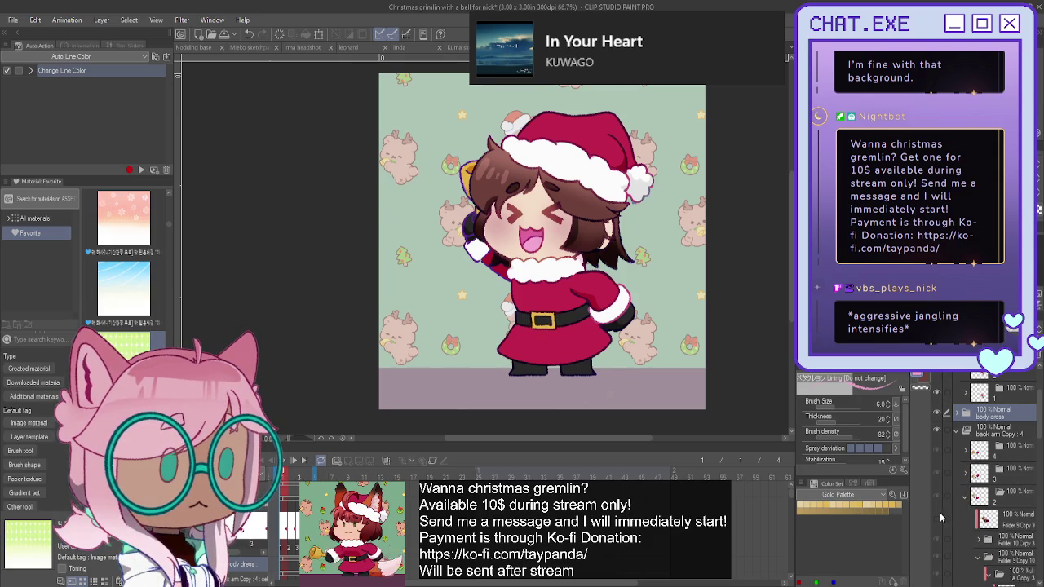
click(963, 497)
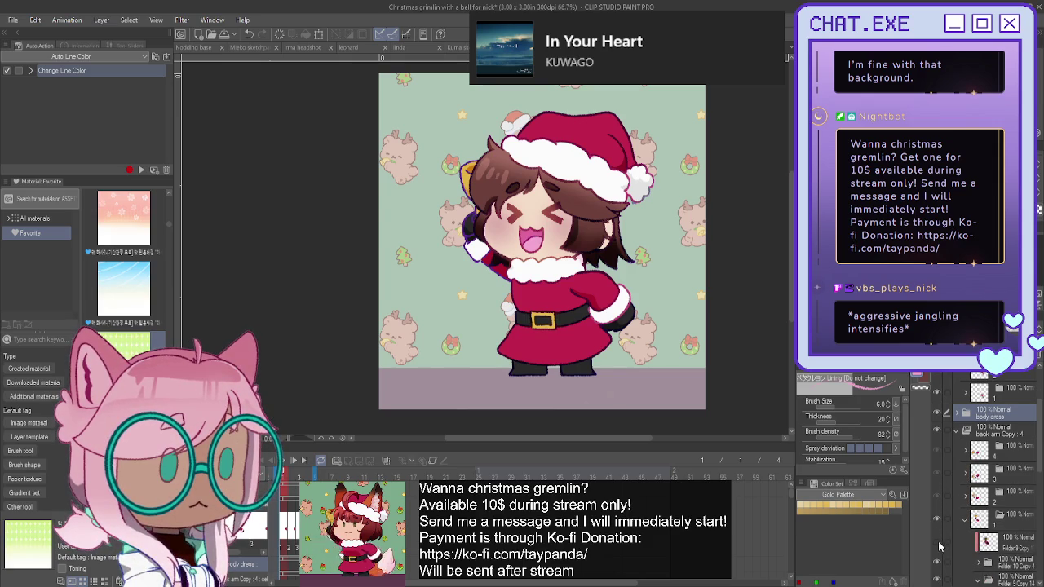
click(966, 521)
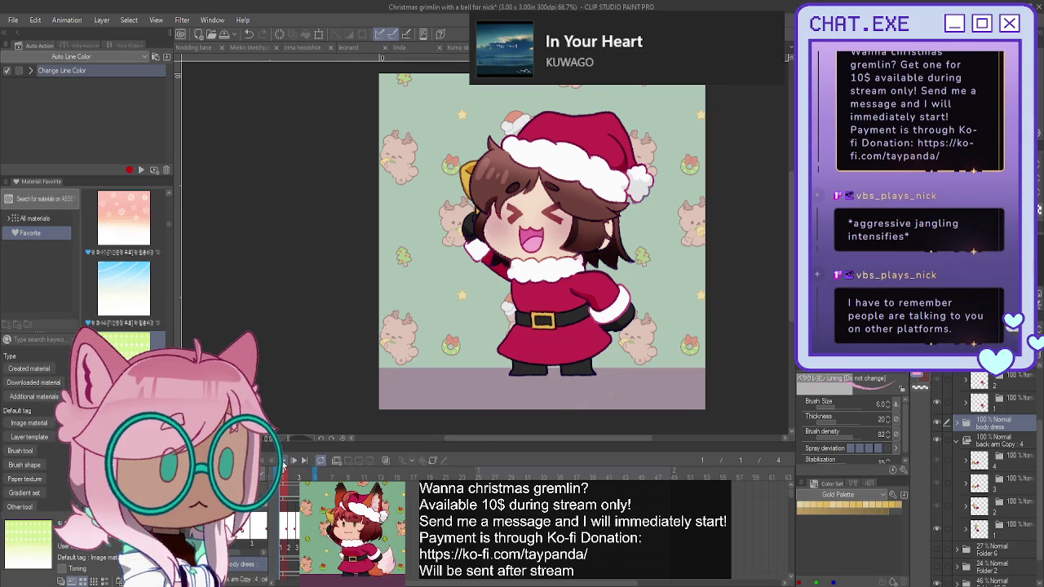
Play back the bell-ringing animation and collapse the front arm Copy 4 folder.
click(283, 463)
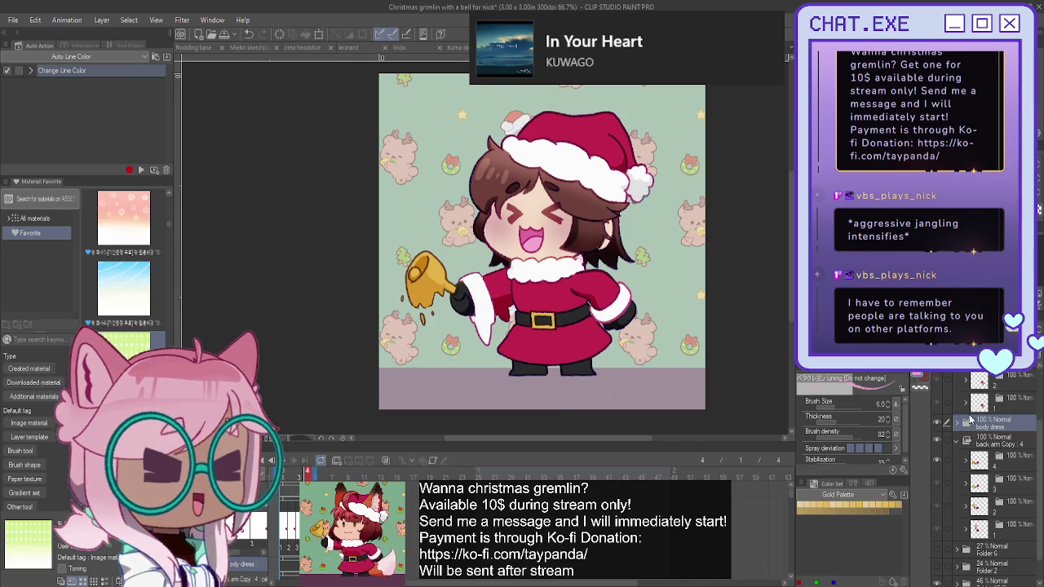
scroll(970, 419, up, 2)
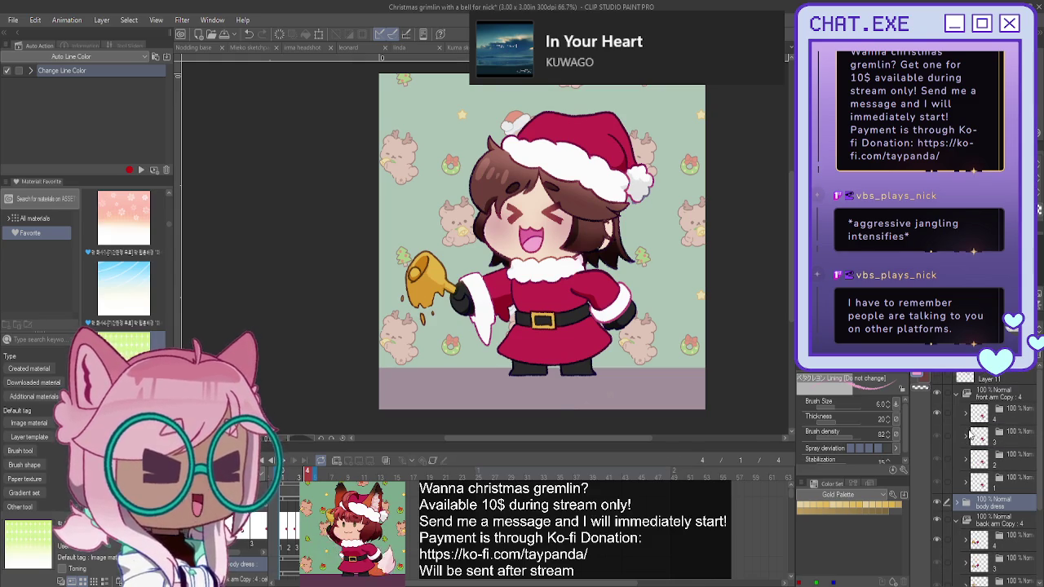
scroll(525, 203, up, 3)
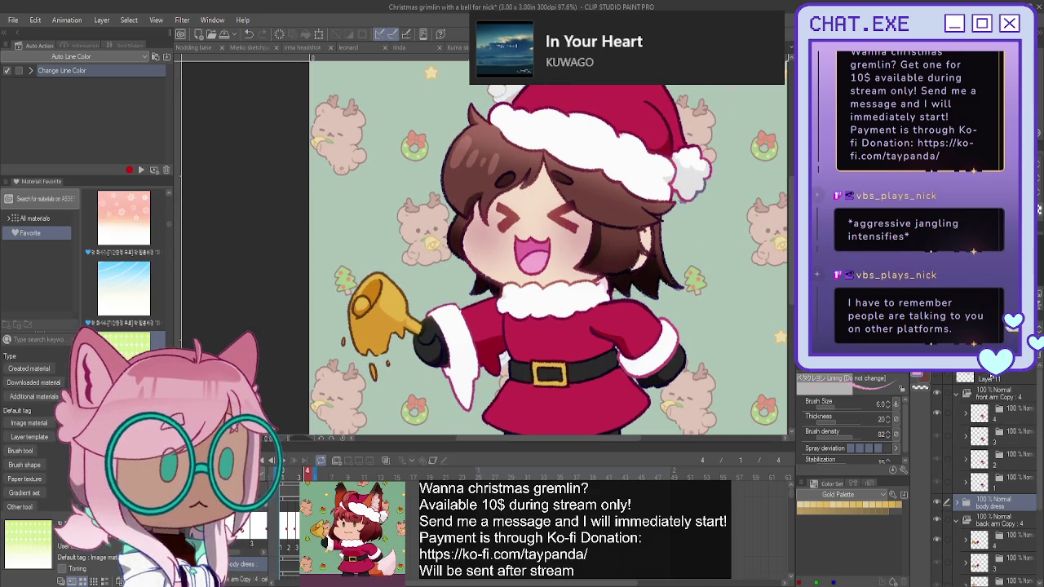
click(955, 395)
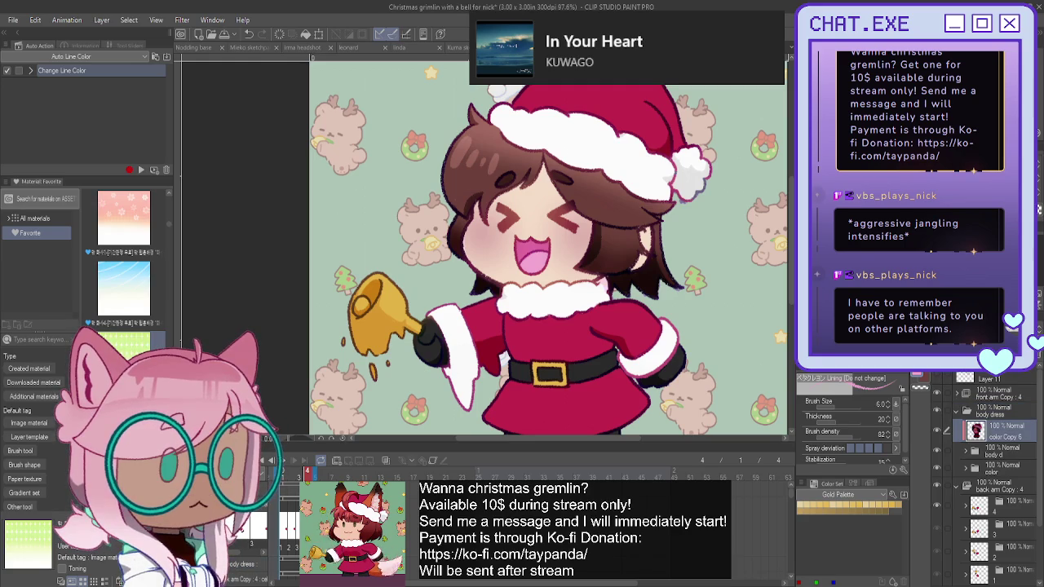
On a new layer, add red along the hat fur's top and a dark line beneath.
key(ctrl+shift+n)
scroll(522, 245, up, 1)
scroll(522, 245, up, 2)
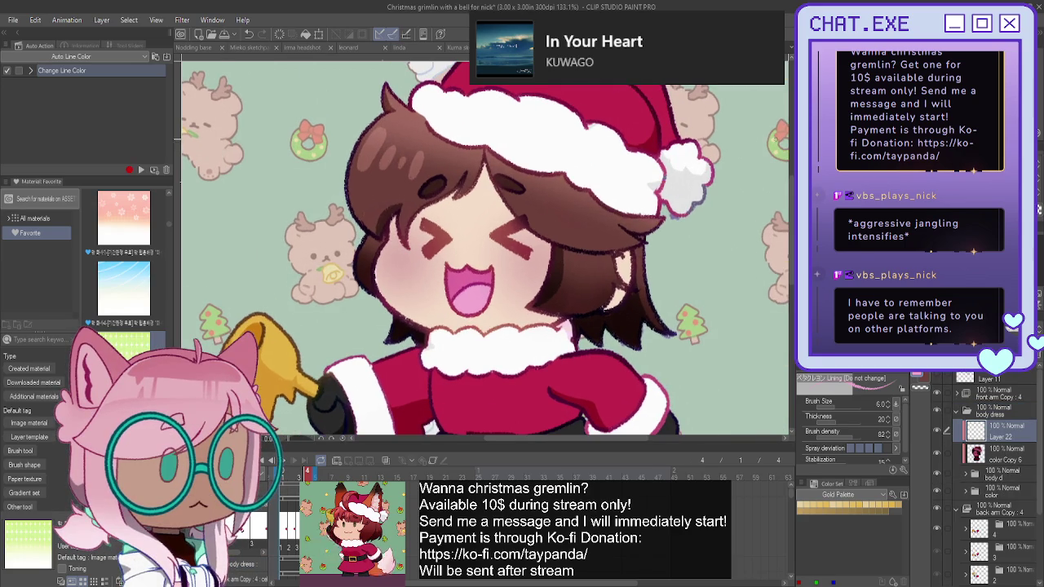
key(p)
key(p)
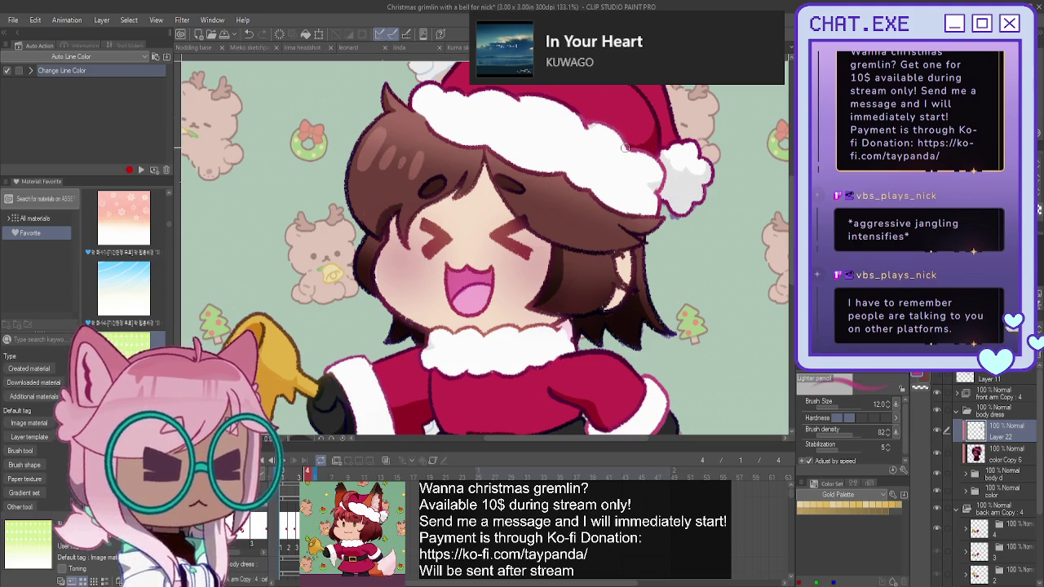
mouse_move(571, 109)
mouse_down()
mouse_move(639, 153)
mouse_move(664, 192)
mouse_up()
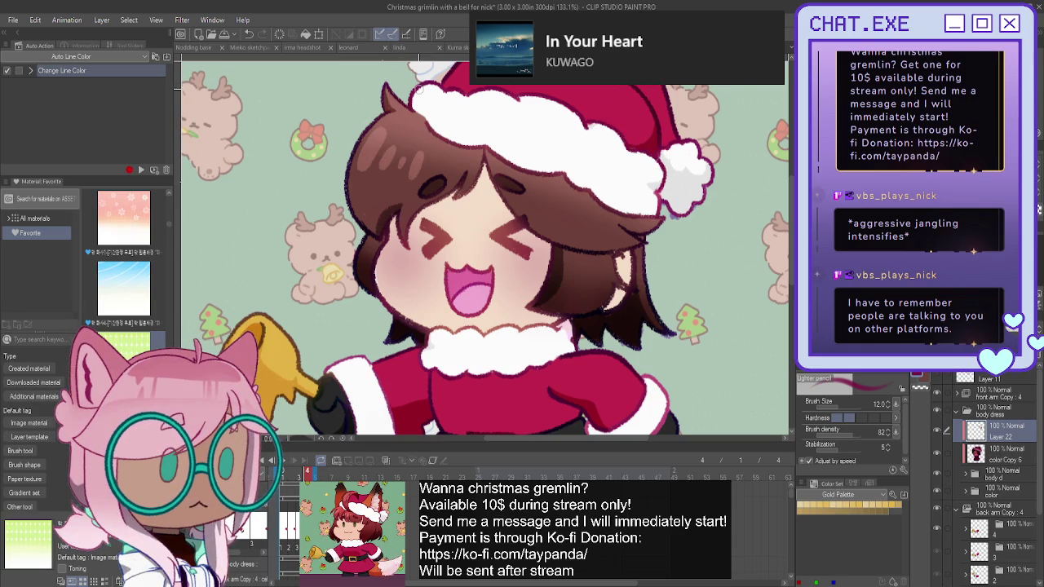
mouse_move(426, 120)
mouse_down()
mouse_move(447, 140)
mouse_move(486, 147)
mouse_up()
drag(562, 183, 620, 213)
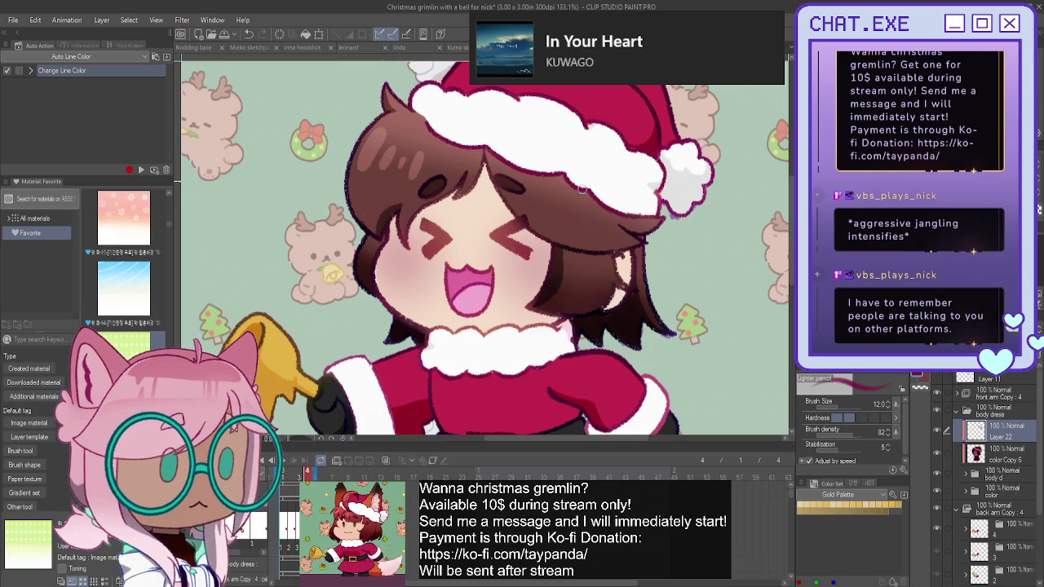
scroll(459, 254, down, 1)
scroll(408, 285, down, 2)
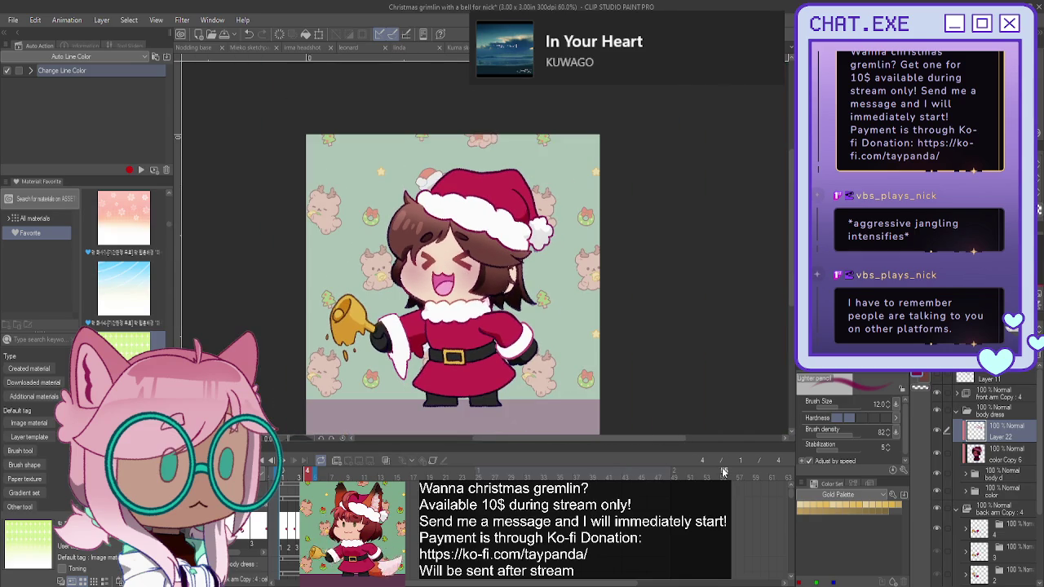
Zoom around the finished Christmas art, then bring up the Nick animated commission document.
scroll(461, 261, up, 1)
scroll(462, 262, up, 1)
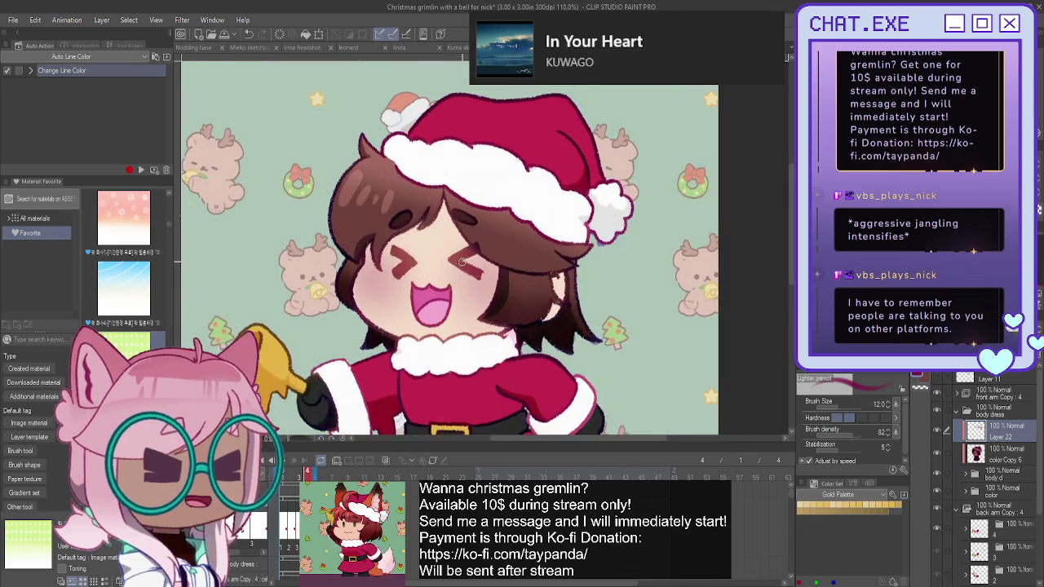
scroll(461, 262, up, 2)
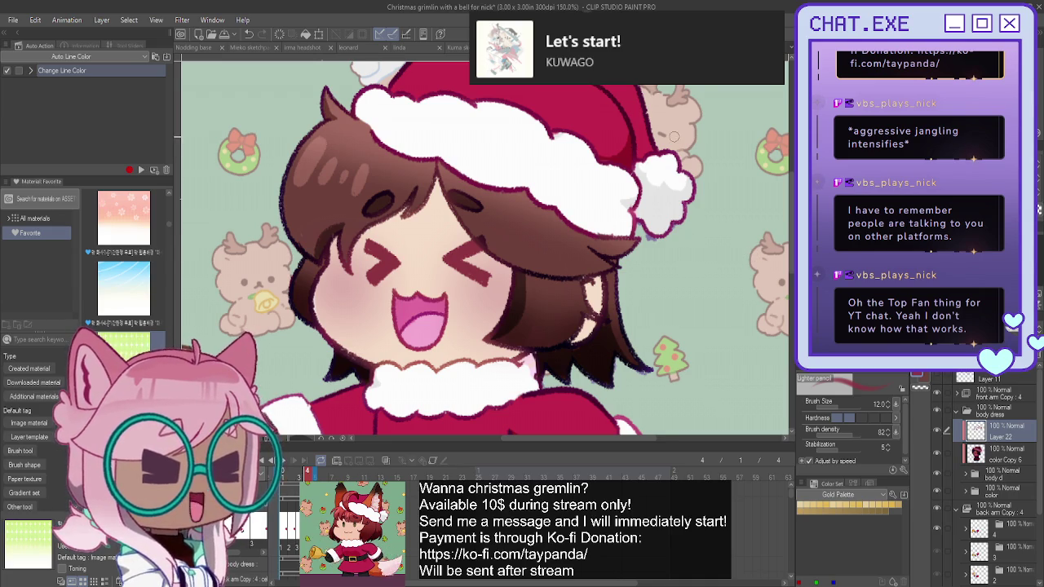
scroll(694, 237, down, 3)
scroll(698, 208, down, 2)
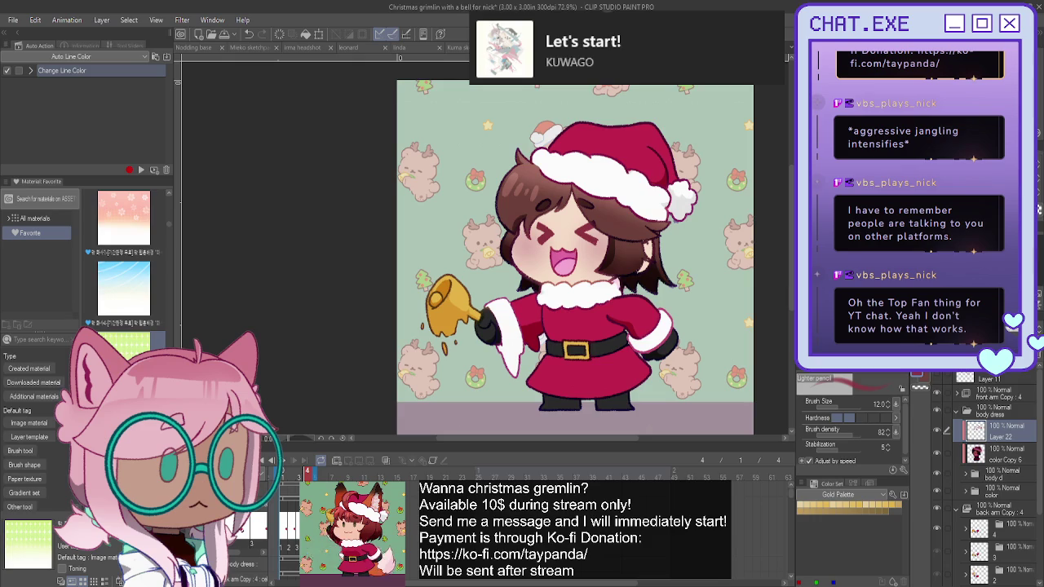
drag(575, 260, 523, 243)
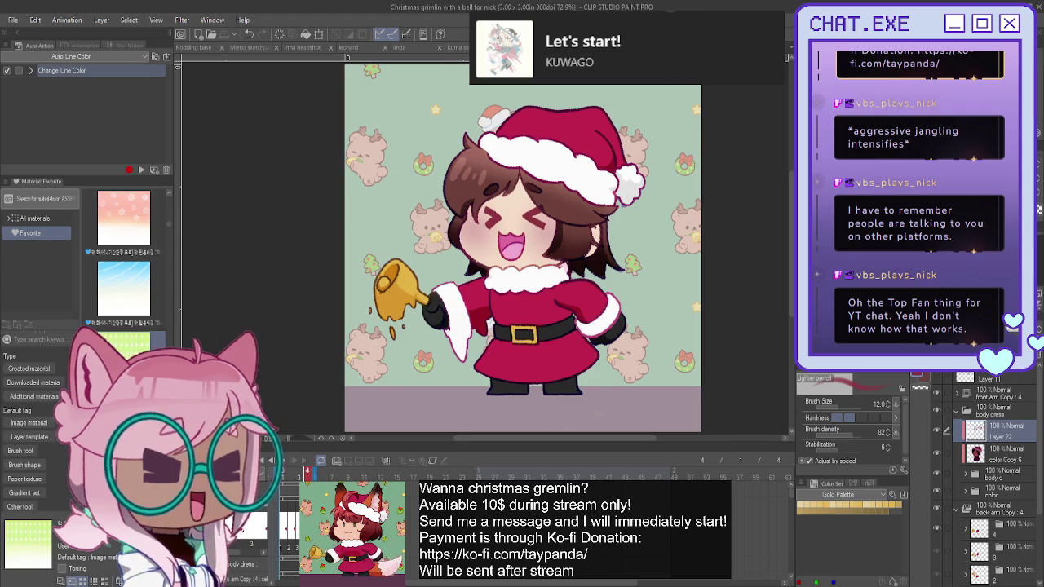
key(ctrl+Tab)
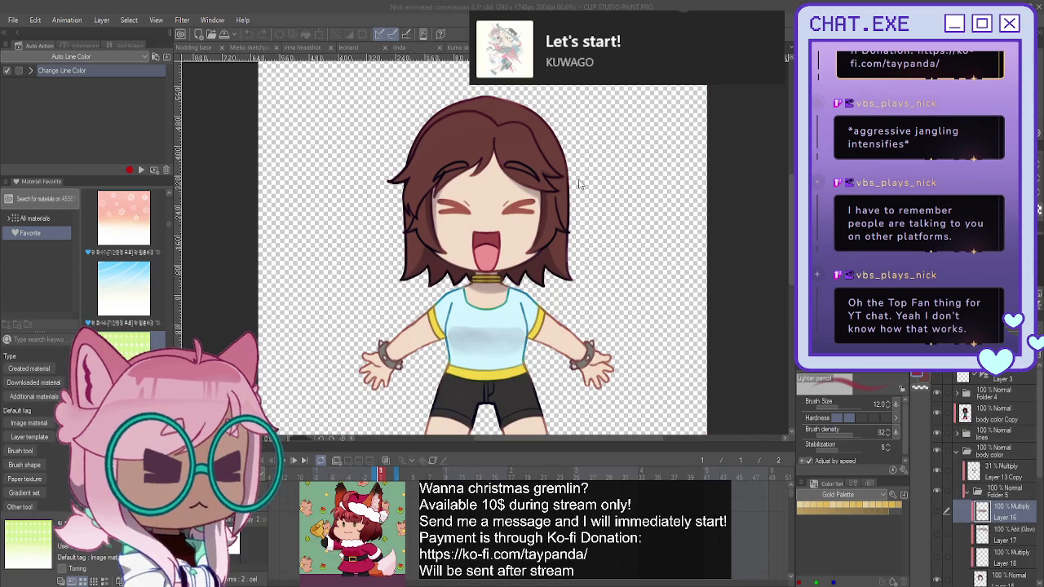
Cycle back to the Christmas gremlin file, then bring up the Kuma sketchpage document.
key(ctrl+Tab)
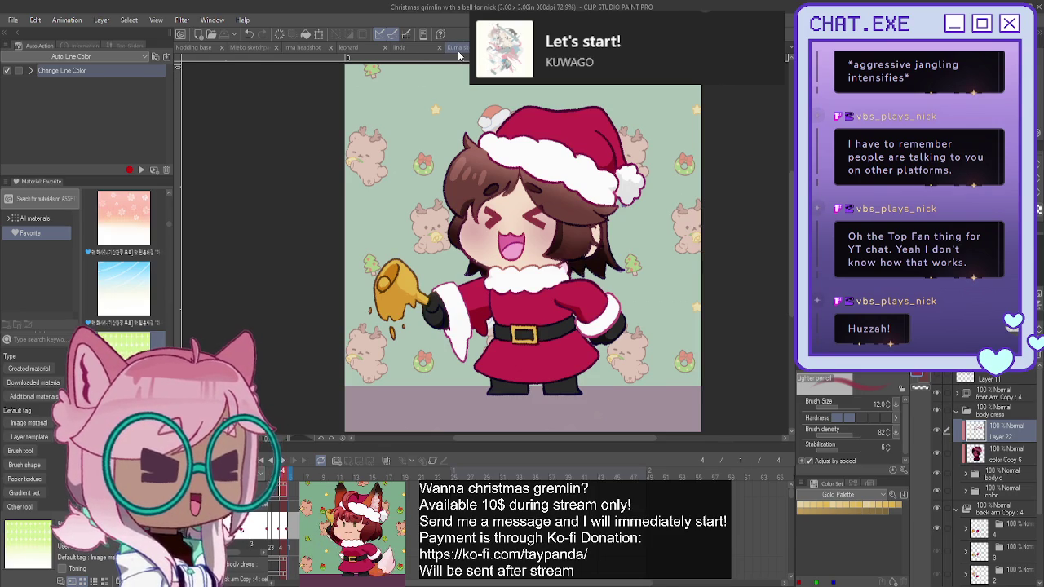
click(457, 48)
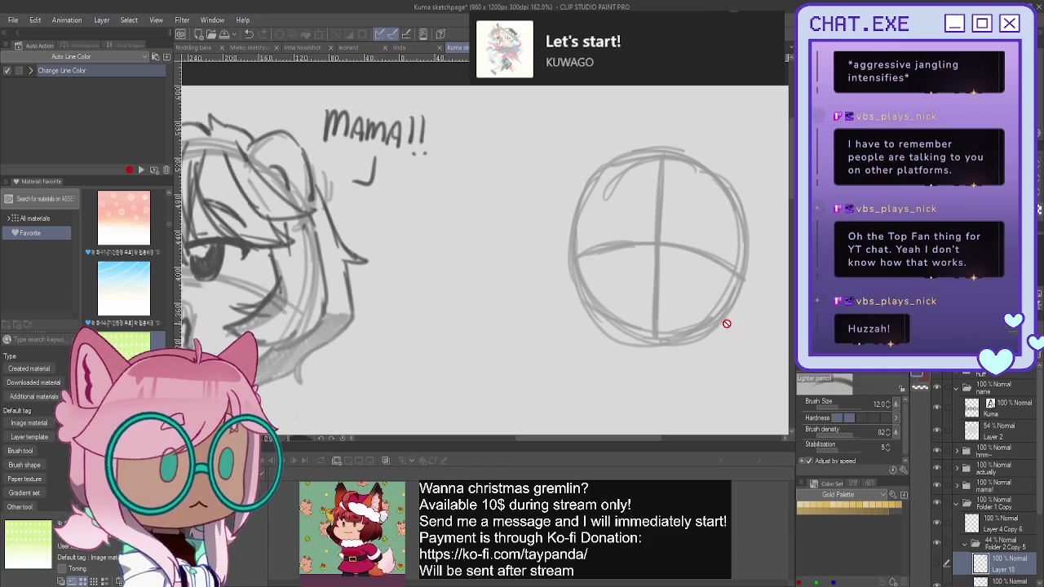
scroll(946, 482, down, 3)
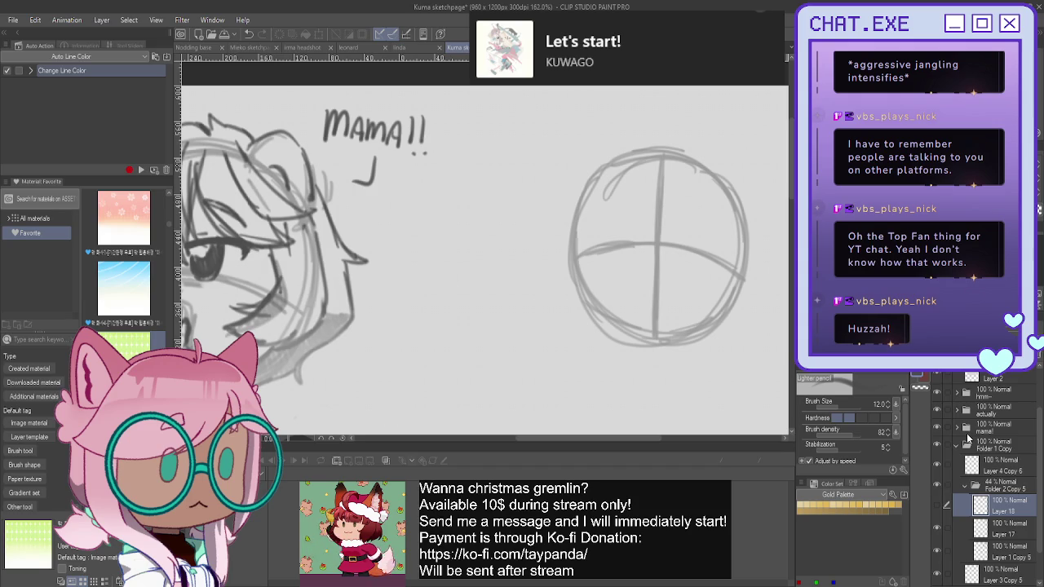
Move the head circle layer up slightly.
drag(752, 306, 691, 232)
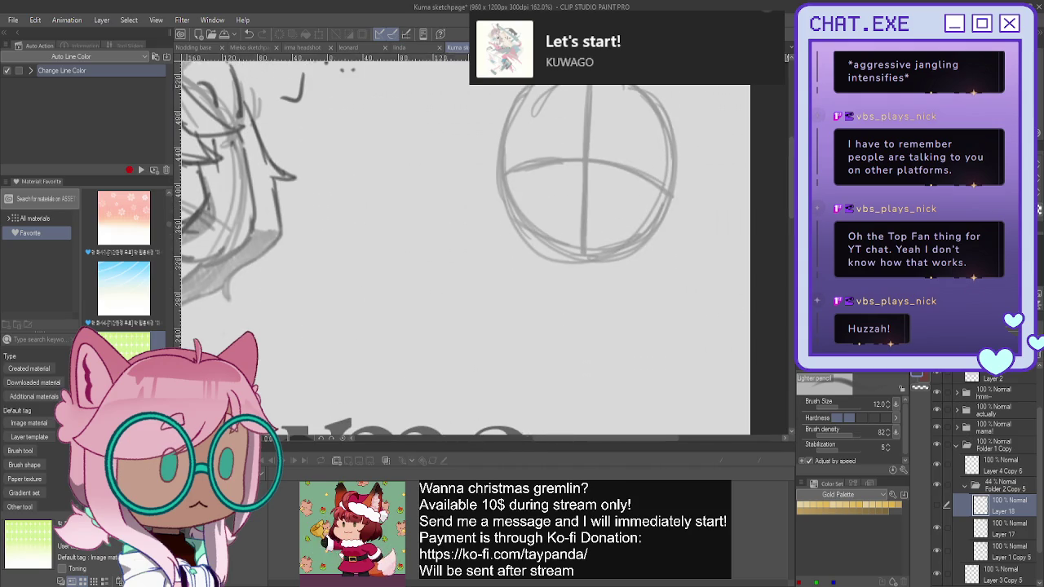
scroll(691, 232, down, 2)
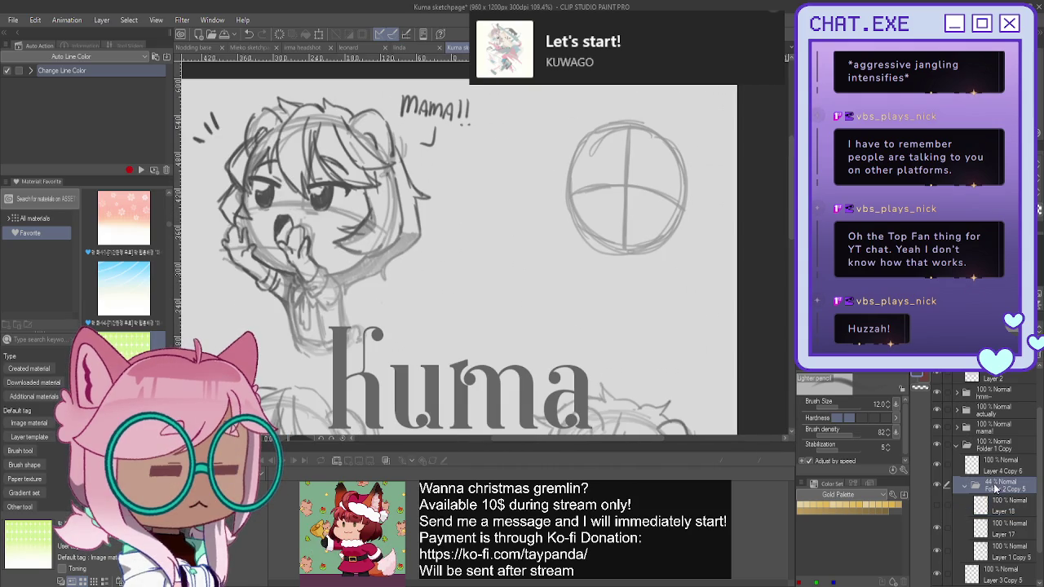
key(k)
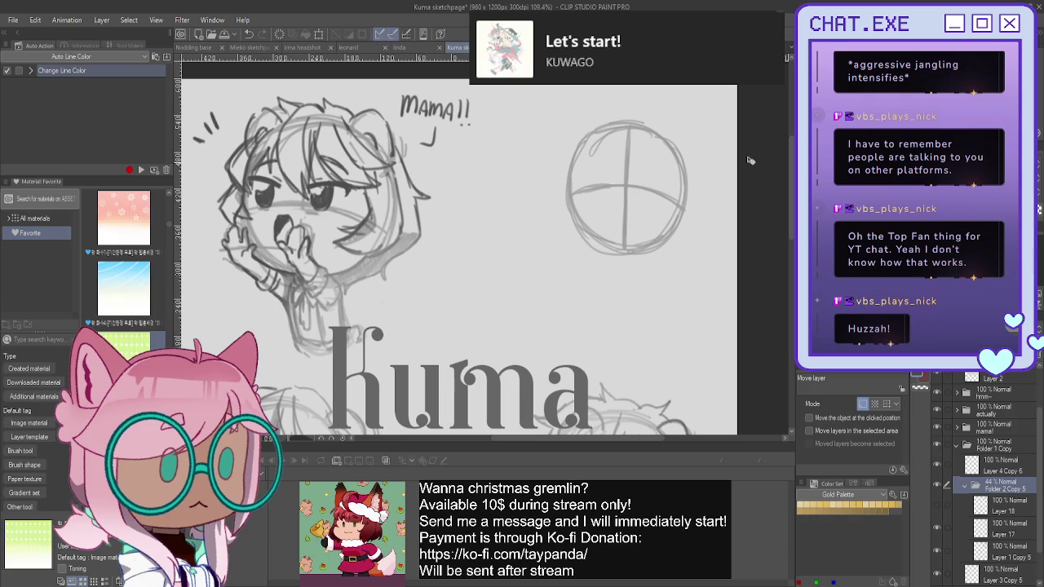
drag(619, 214, 619, 202)
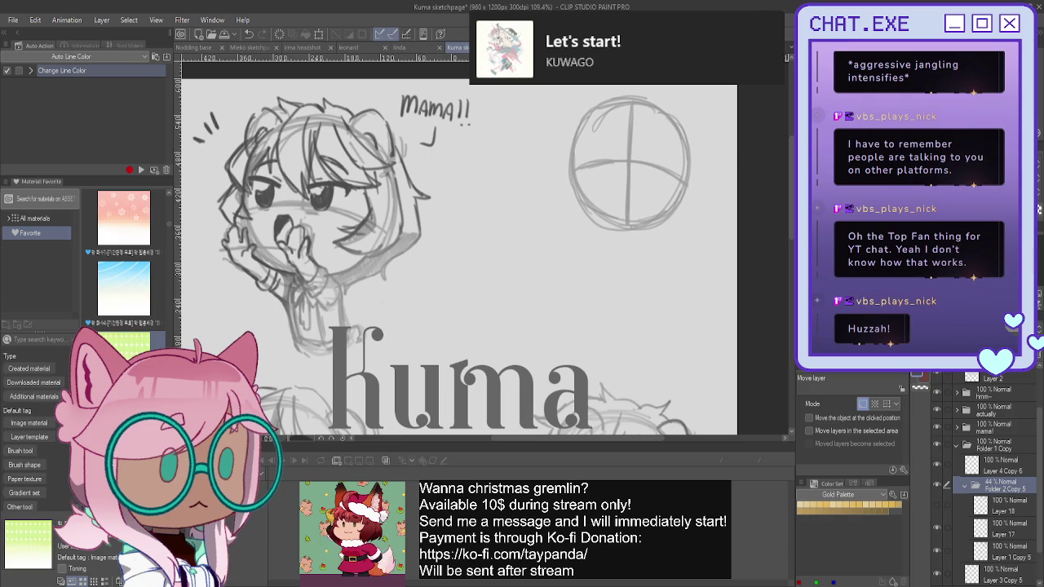
On a new layer above Layer 18, pencil a neck and shoulder line; hide the kuma title.
click(1001, 504)
key(ctrl+shift+n)
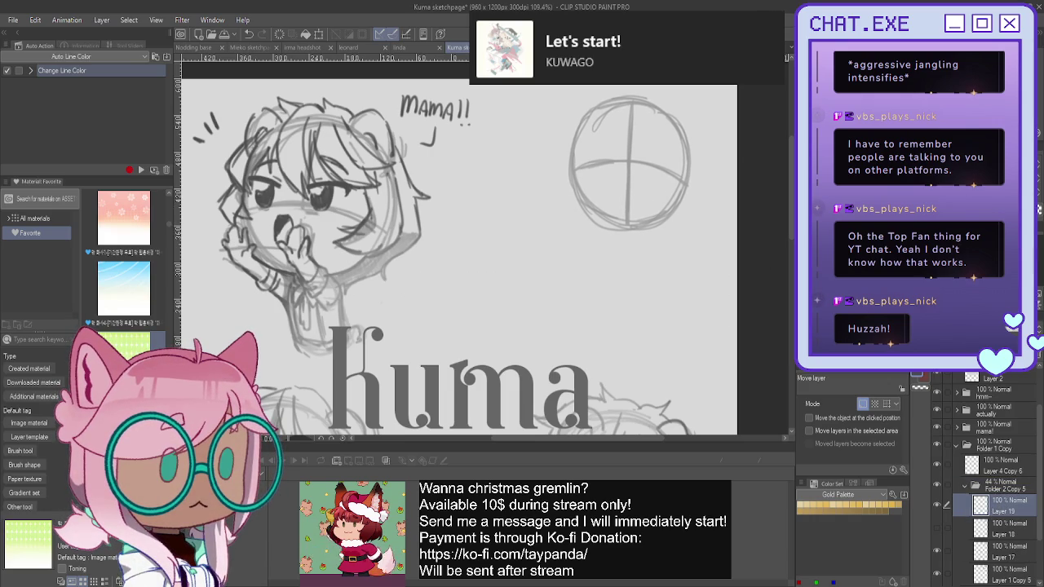
key(p)
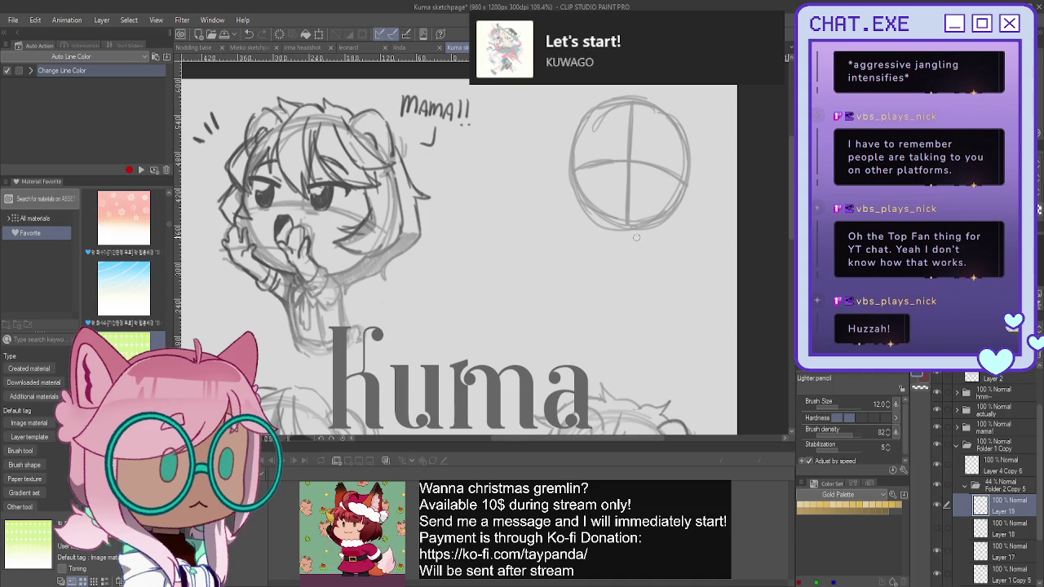
scroll(636, 238, up, 2)
drag(627, 235, 627, 260)
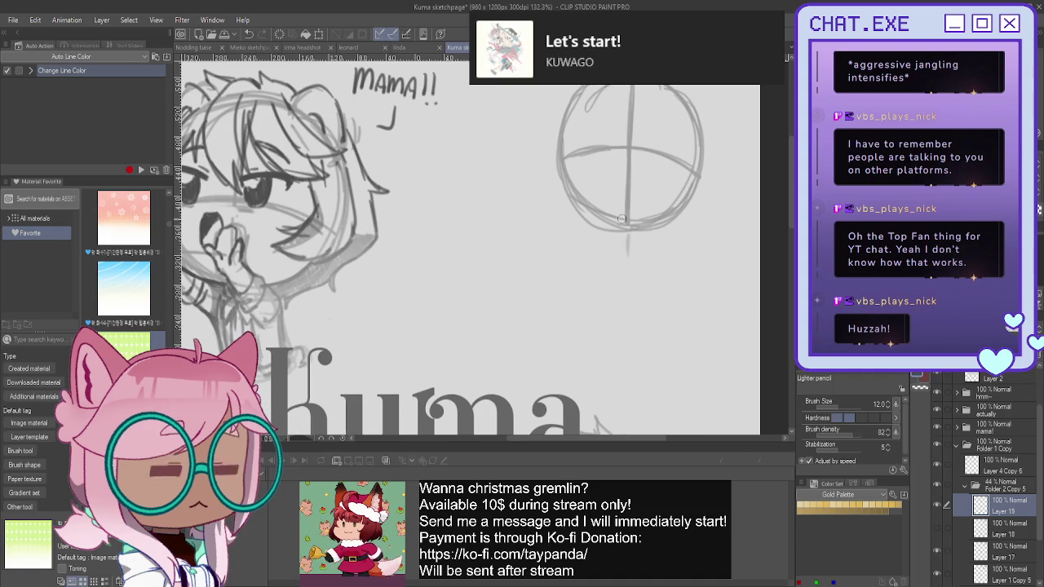
drag(625, 241, 652, 241)
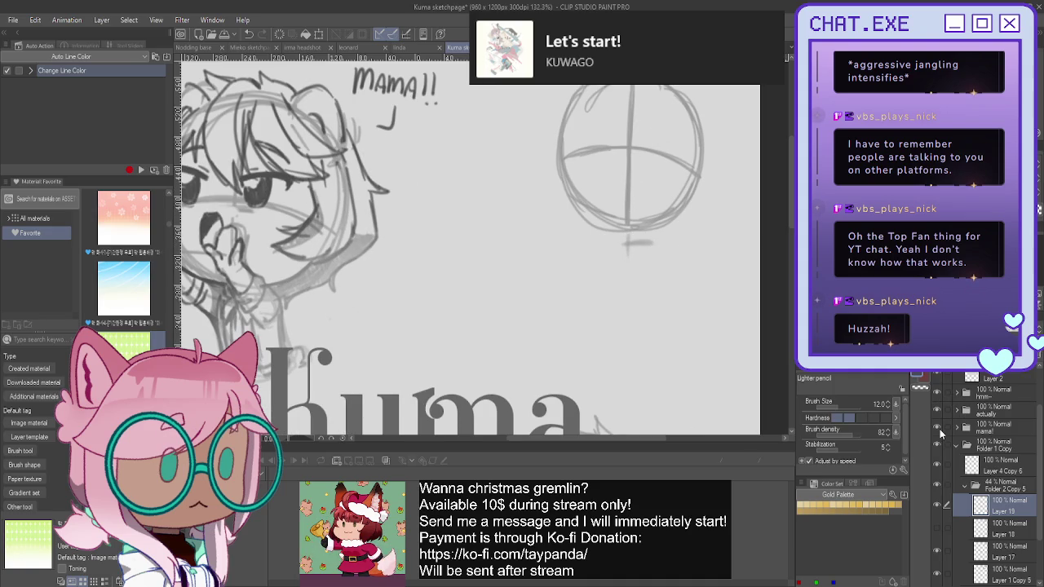
scroll(940, 412, up, 2)
click(938, 389)
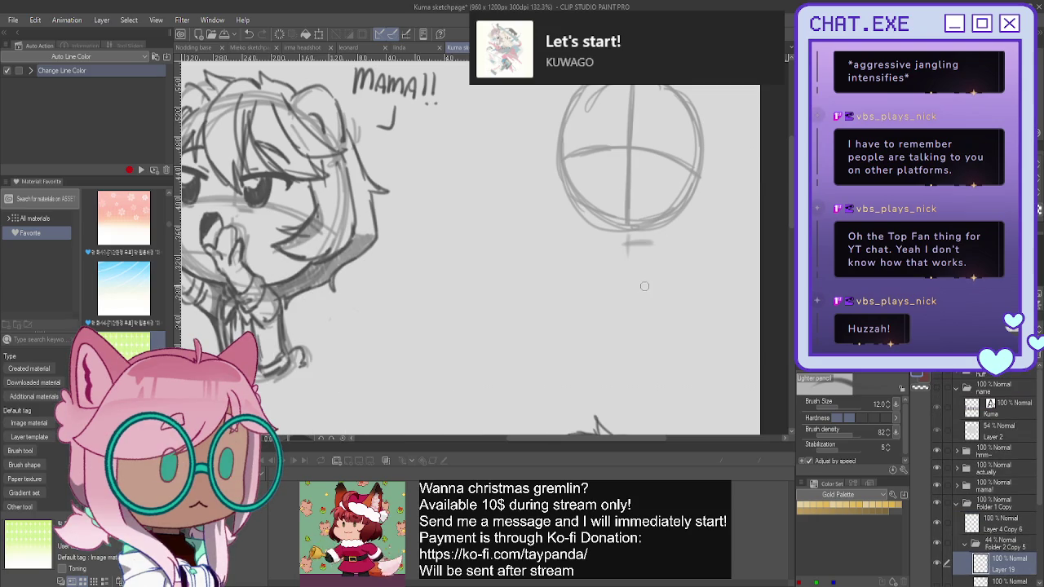
Sketch and rework the shoulder line and right side of the body with the mechanical pencil.
drag(609, 243, 654, 242)
key(p)
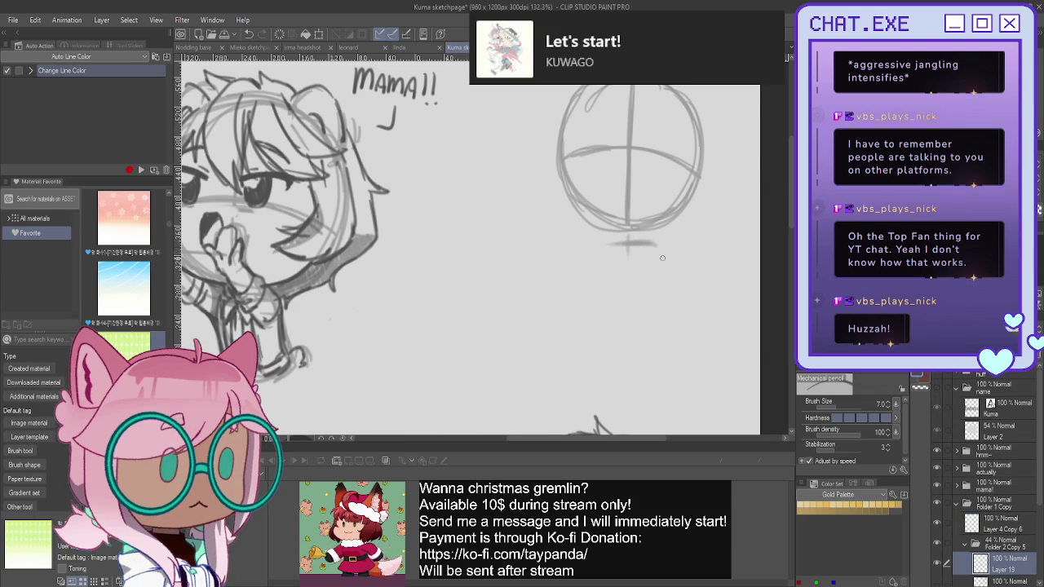
key(ctrl+z)
key(ctrl+z)
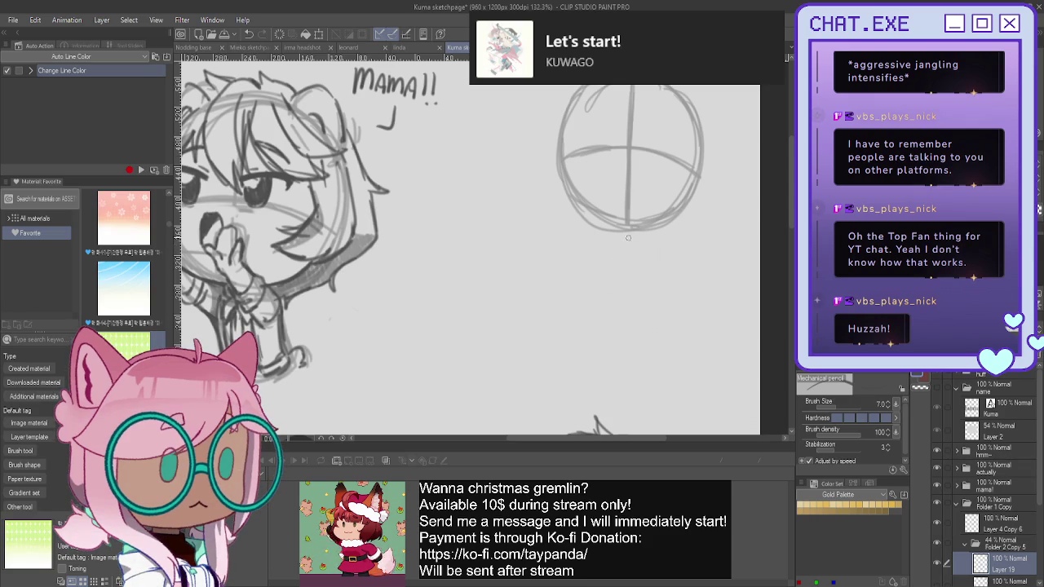
mouse_move(627, 243)
mouse_down()
mouse_move(677, 242)
mouse_move(697, 299)
mouse_up()
mouse_move(657, 243)
mouse_down()
mouse_move(689, 261)
mouse_move(711, 354)
mouse_up()
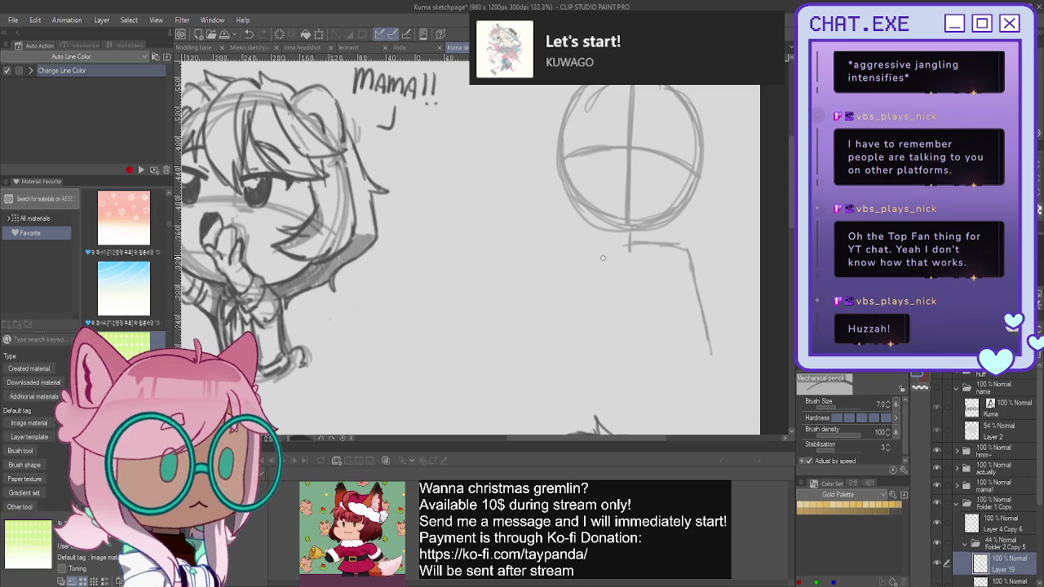
drag(649, 306, 628, 296)
key(ctrl+z)
mouse_move(685, 249)
mouse_down()
mouse_move(676, 357)
mouse_move(600, 336)
mouse_up()
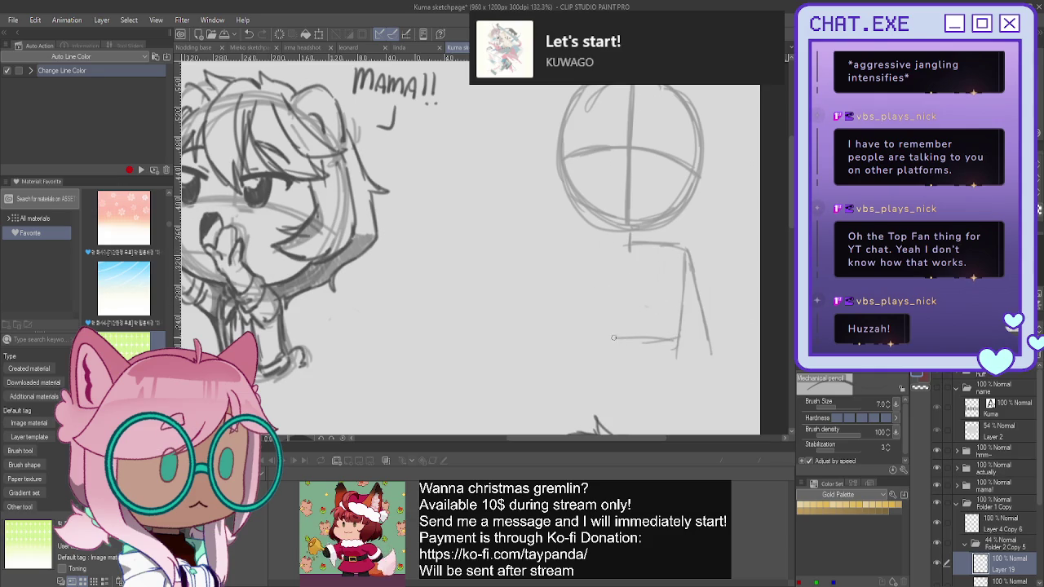
drag(644, 243, 605, 244)
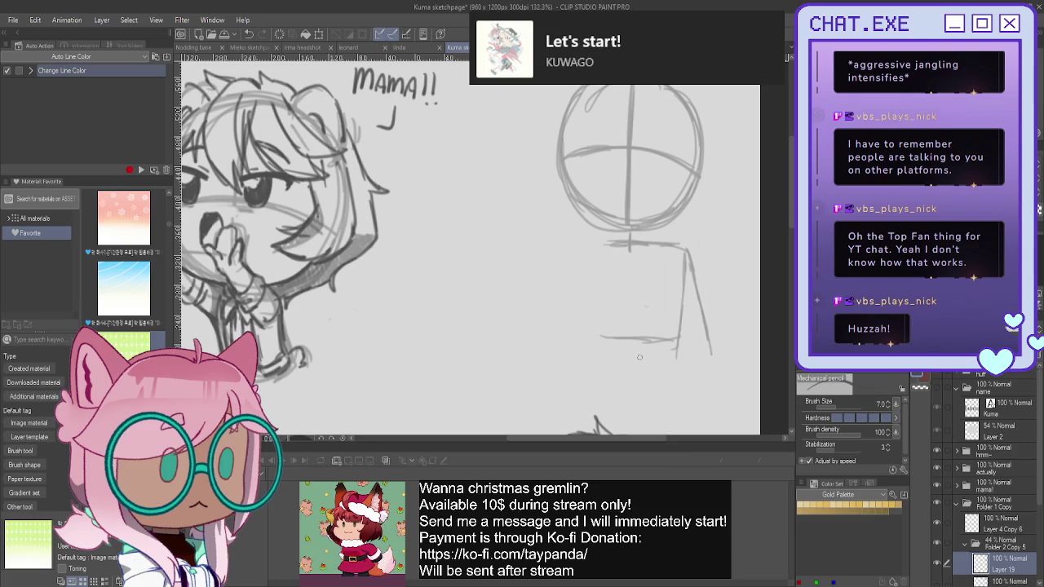
key(ctrl+z)
mouse_move(673, 238)
mouse_down()
mouse_move(595, 241)
mouse_move(682, 254)
mouse_up()
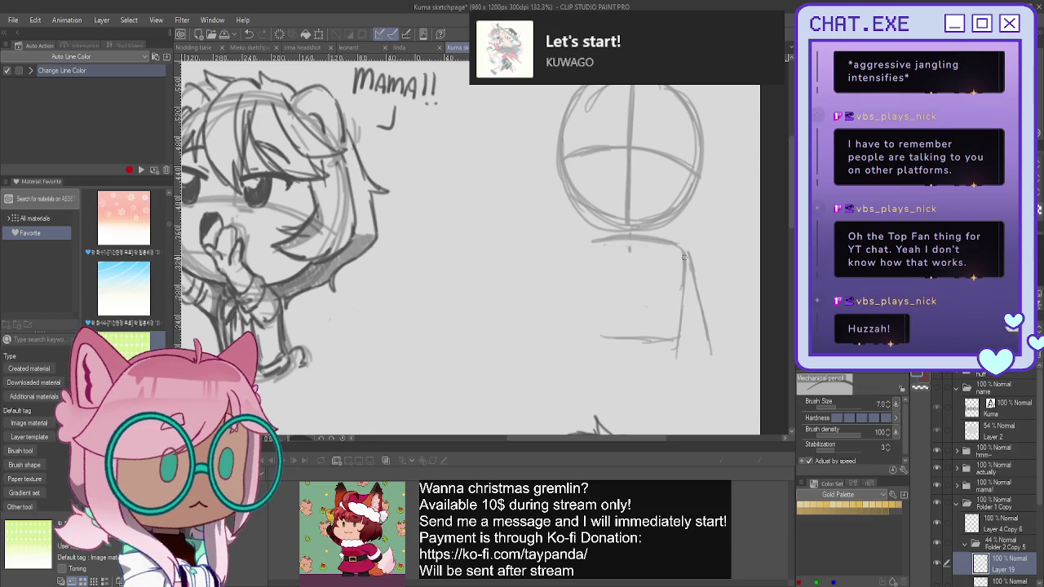
key(ctrl+z)
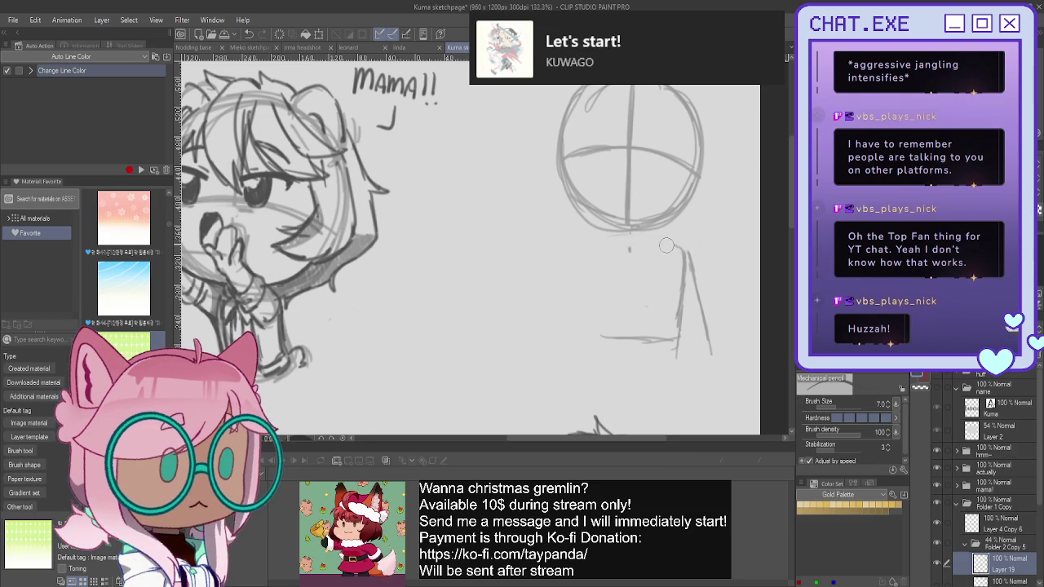
Rough out the torso, waist and legs, then hide Layer 19 and add a new Layer 20.
mouse_move(680, 244)
mouse_down()
mouse_move(588, 246)
mouse_move(594, 318)
mouse_up()
drag(584, 261, 605, 338)
mouse_move(676, 352)
mouse_down()
mouse_move(678, 318)
mouse_move(620, 295)
mouse_move(665, 333)
mouse_move(676, 367)
mouse_move(661, 374)
mouse_up()
mouse_move(639, 329)
mouse_down()
mouse_move(605, 336)
mouse_move(636, 334)
mouse_move(642, 371)
mouse_move(620, 404)
mouse_move(613, 335)
mouse_move(602, 374)
mouse_up()
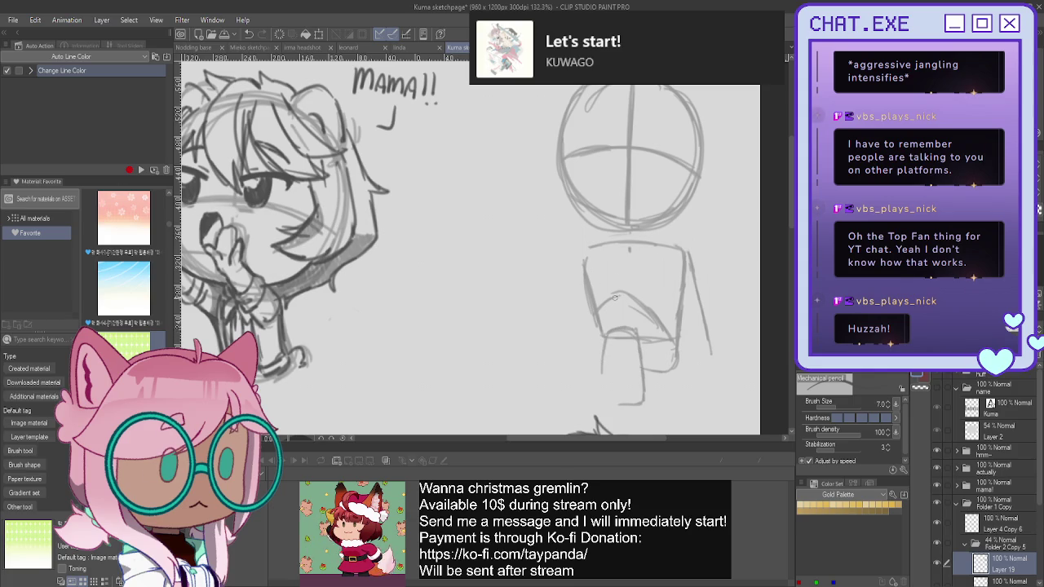
key(ctrl+z)
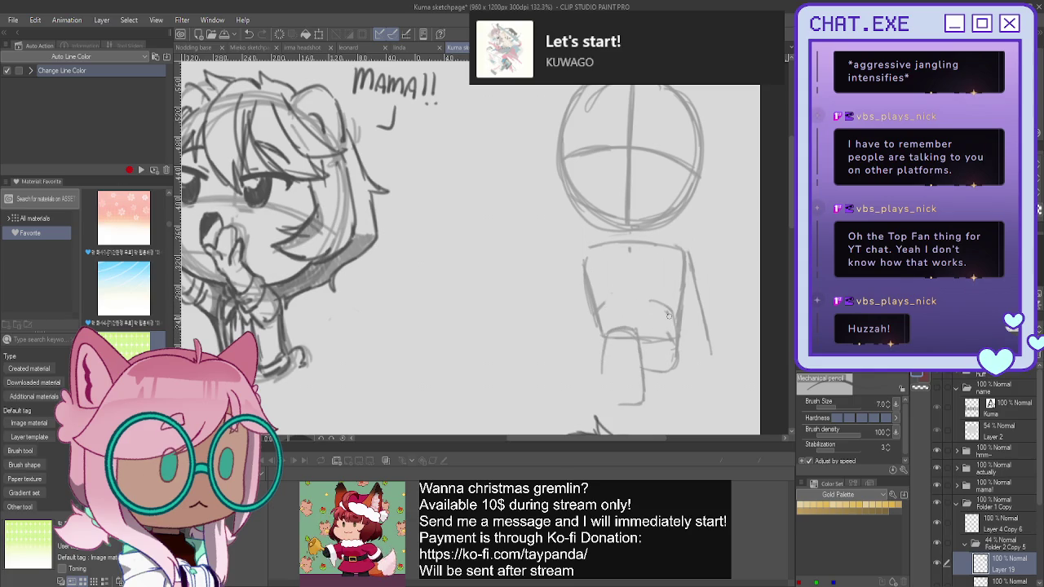
mouse_move(652, 303)
mouse_down()
mouse_move(592, 307)
mouse_move(581, 320)
mouse_move(560, 318)
mouse_move(563, 306)
mouse_up()
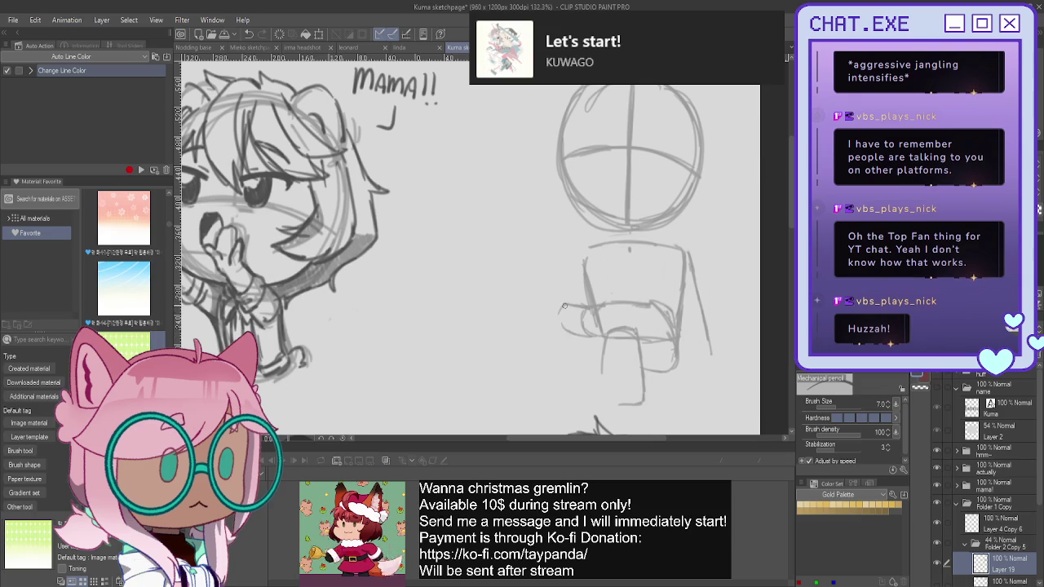
mouse_move(657, 304)
mouse_down()
mouse_move(677, 330)
mouse_move(639, 340)
mouse_move(642, 417)
mouse_up()
drag(605, 339, 605, 383)
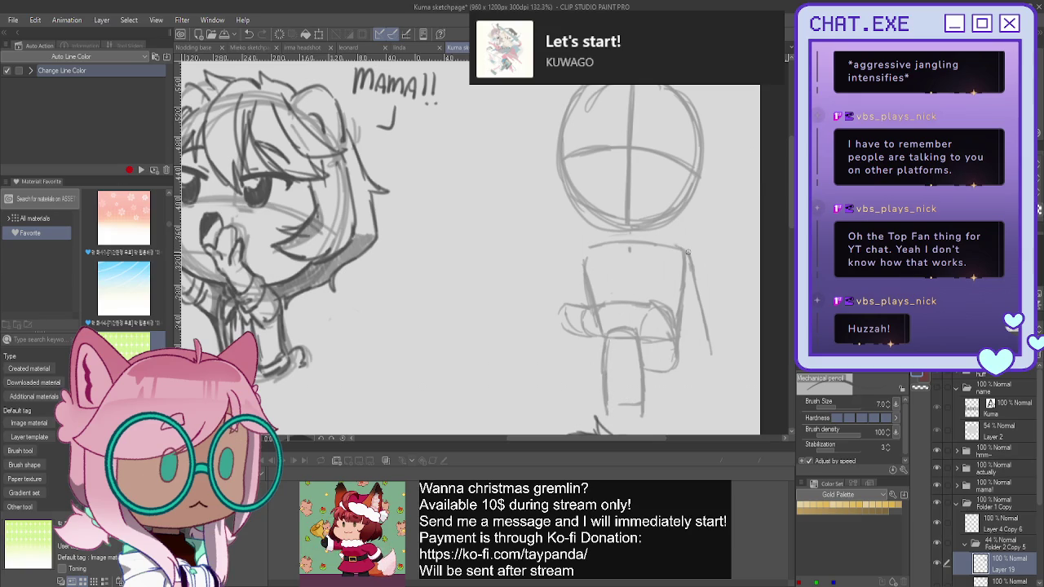
drag(691, 251, 711, 370)
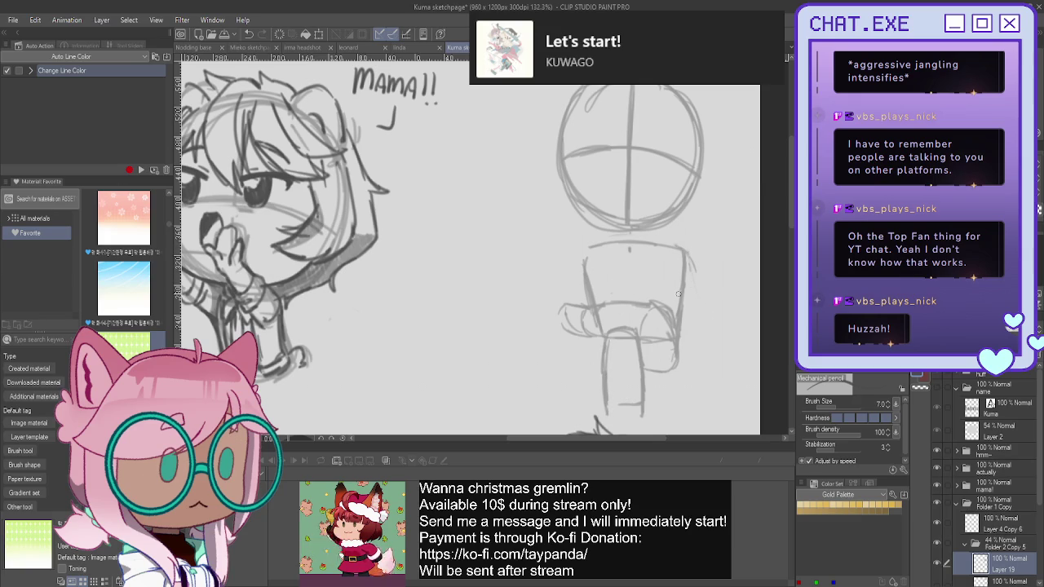
drag(681, 294, 617, 294)
mouse_move(689, 251)
mouse_down()
mouse_move(693, 285)
mouse_move(666, 299)
mouse_move(583, 284)
mouse_move(575, 300)
mouse_move(618, 299)
mouse_up()
click(937, 563)
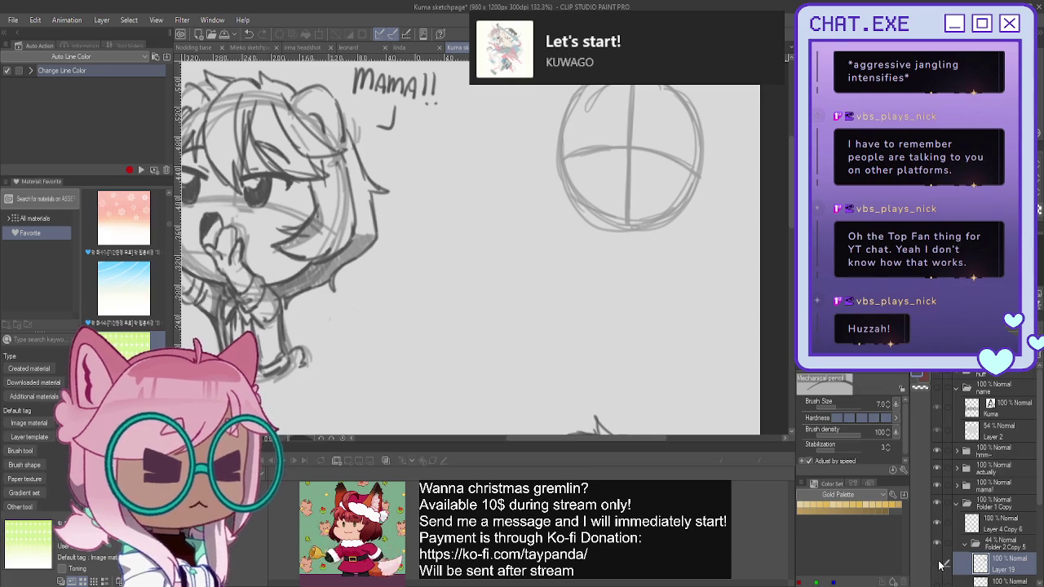
key(ctrl+shift+n)
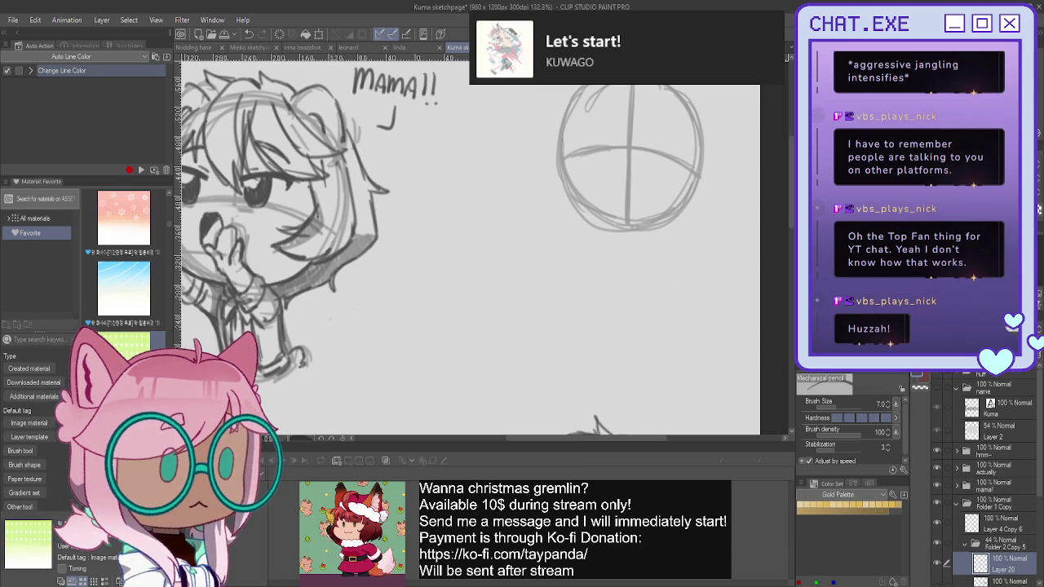